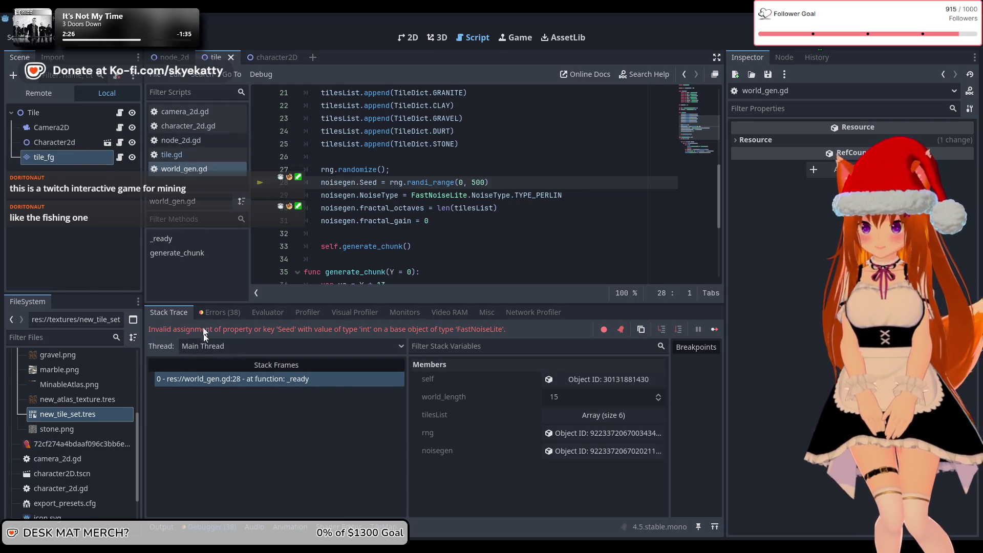
# Show the debugger's Errors (38) tab and scroll through the TileSetAtlasSource missing-tile errors
pyautogui.click(212, 314)
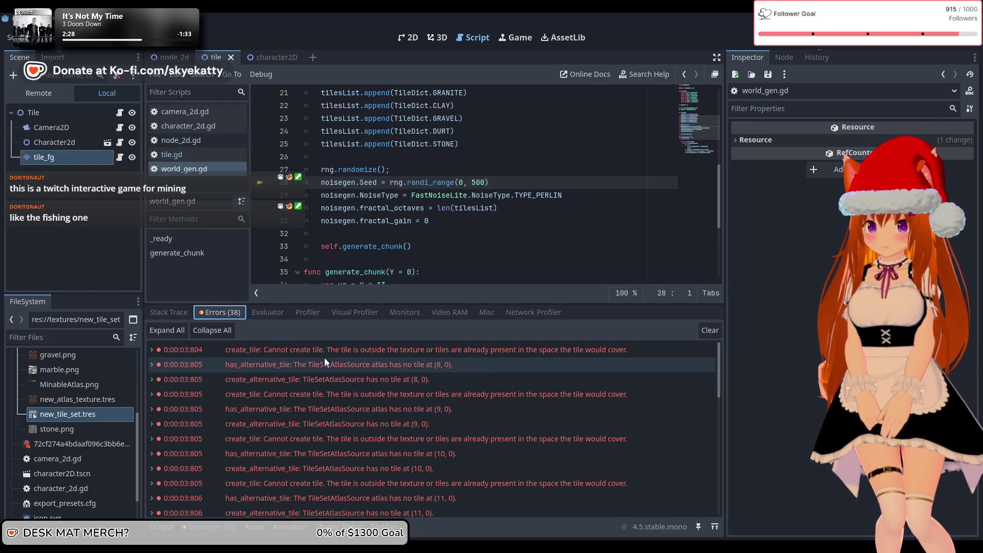
pyautogui.scroll(-5, 325, 351)
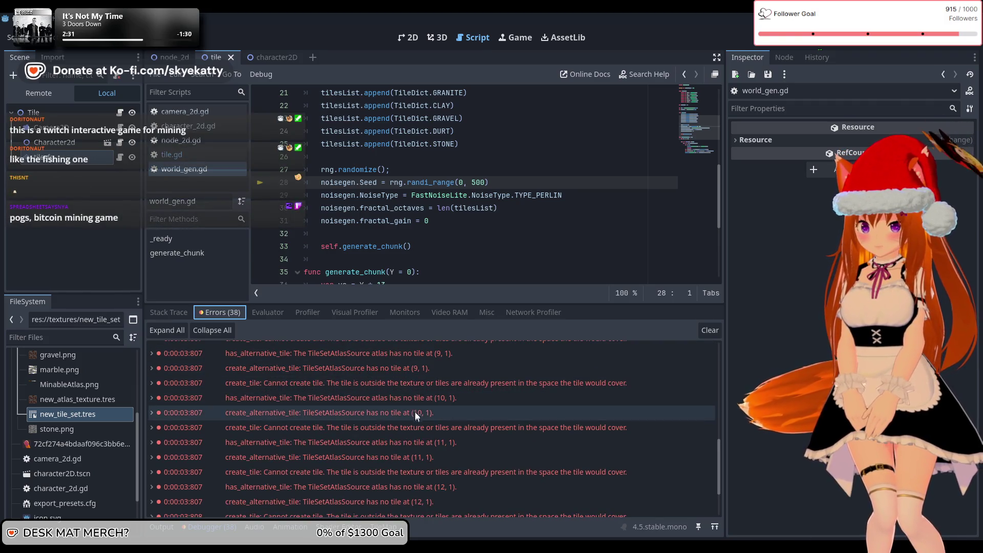
pyautogui.scroll(3, 416, 395)
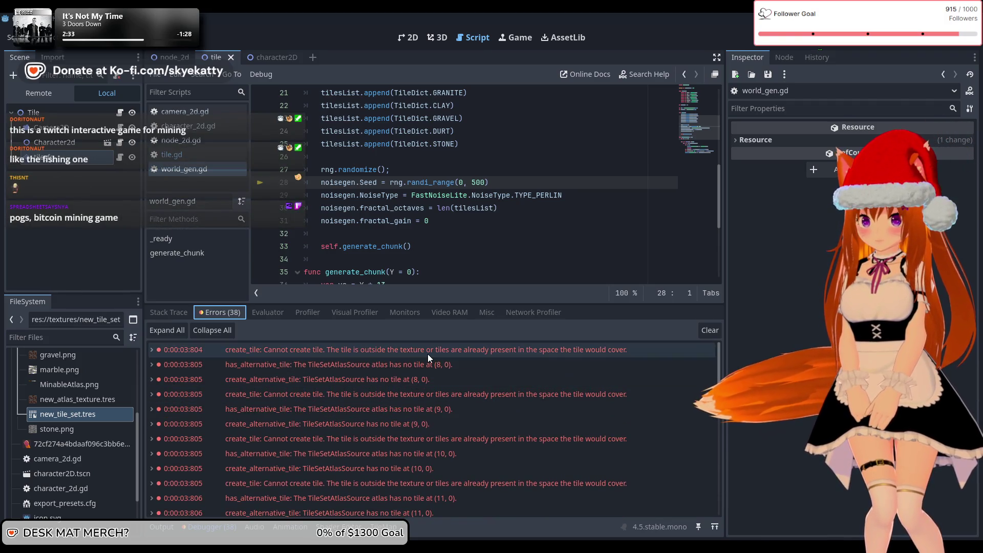
pyautogui.scroll(-4, 426, 353)
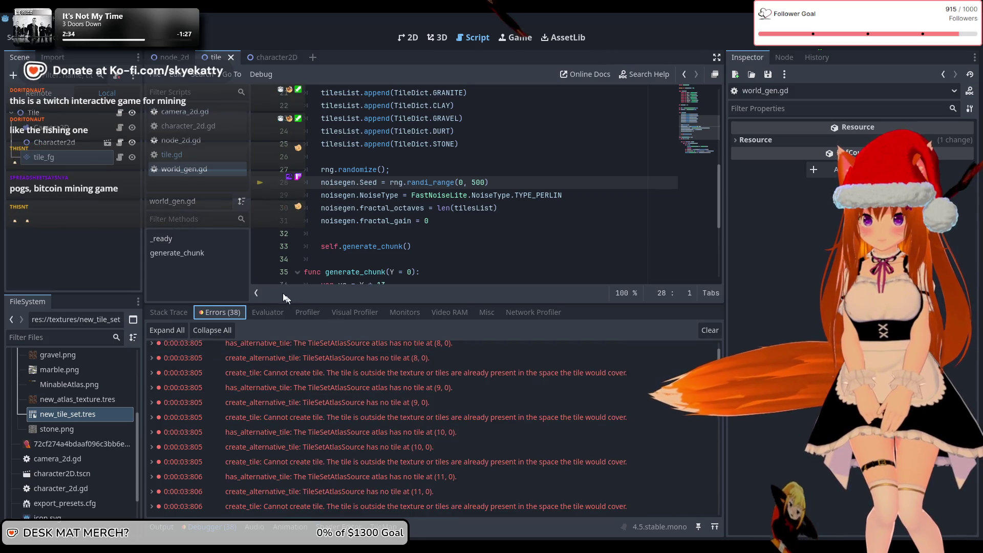
pyautogui.scroll(-10, 316, 398)
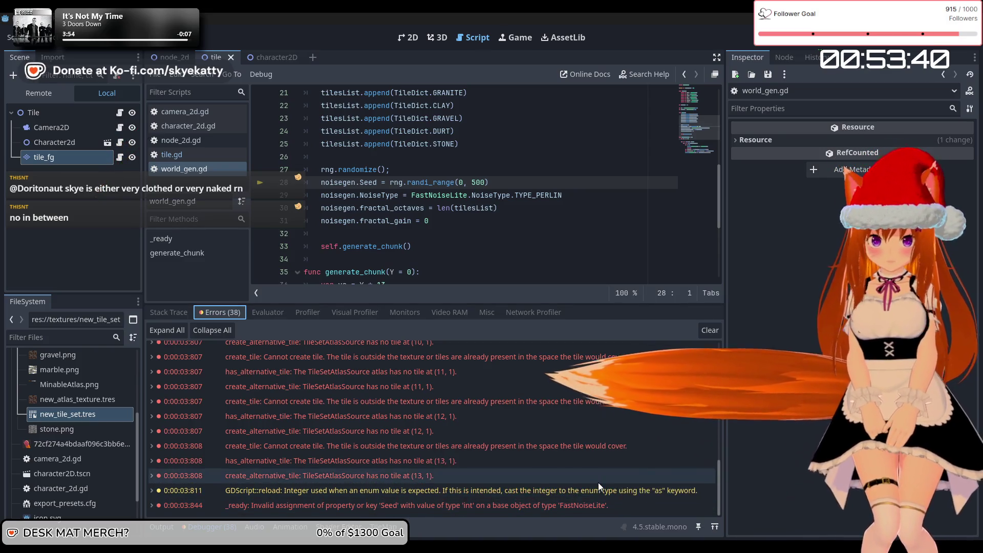
pyautogui.moveTo(601, 490)
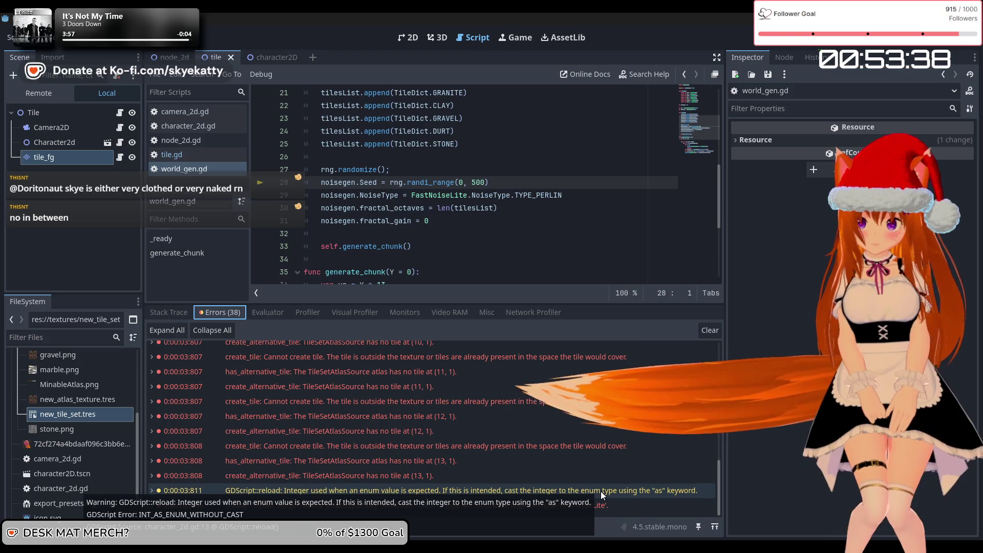
# Look into the enum warning, then the has_alternative_tile (8, 0) and create_tile error entries
pyautogui.click(601, 491)
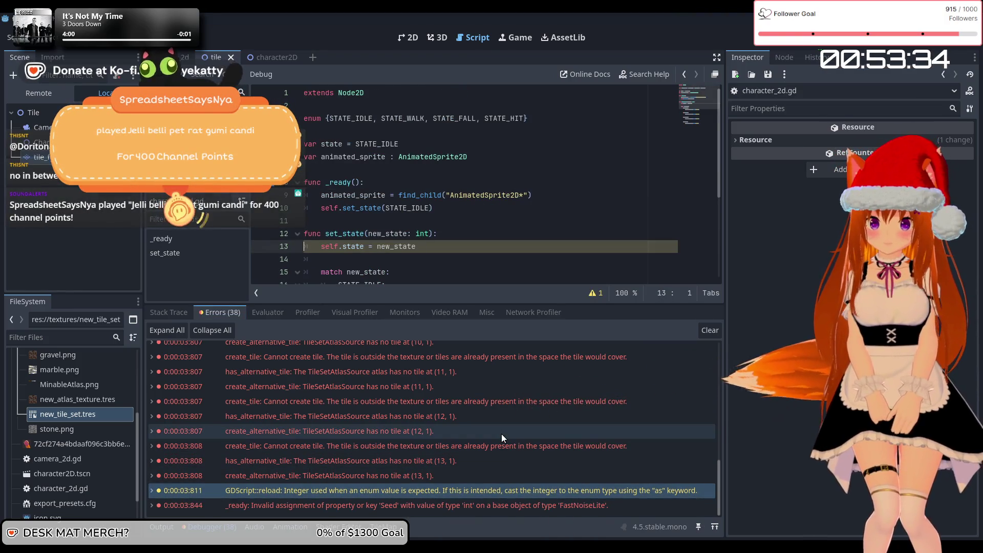
pyautogui.moveTo(472, 401)
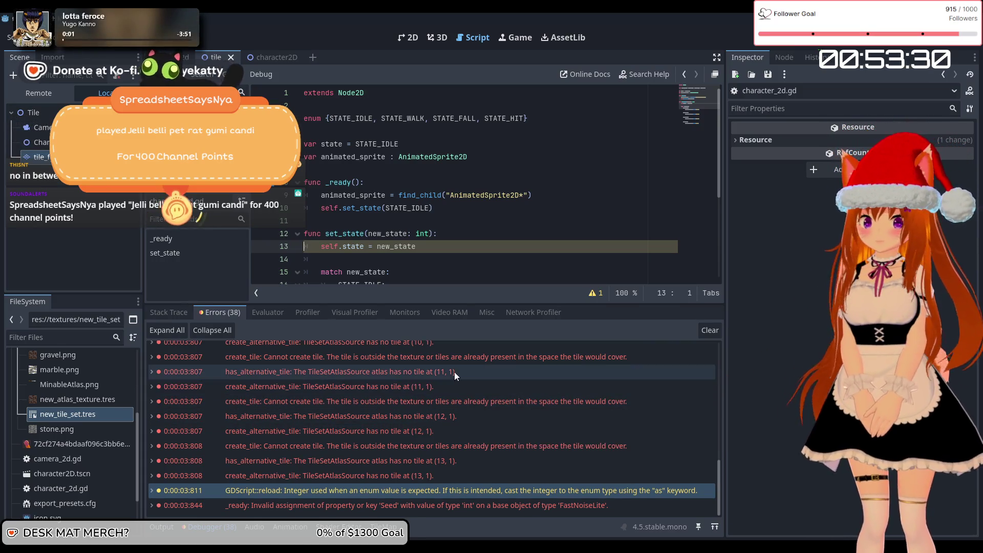
pyautogui.scroll(3, 479, 418)
pyautogui.scroll(5, 481, 415)
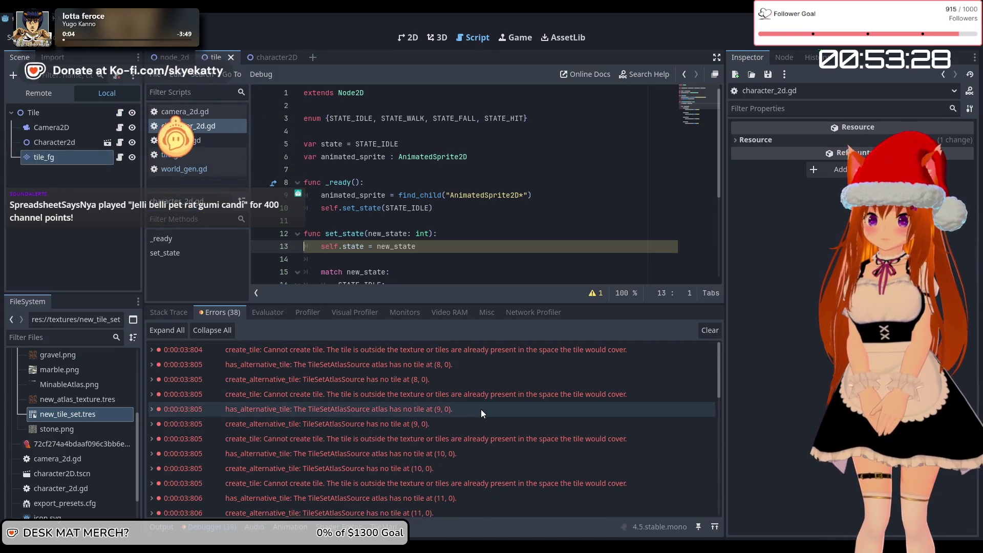
pyautogui.doubleClick(370, 361)
pyautogui.click(373, 355)
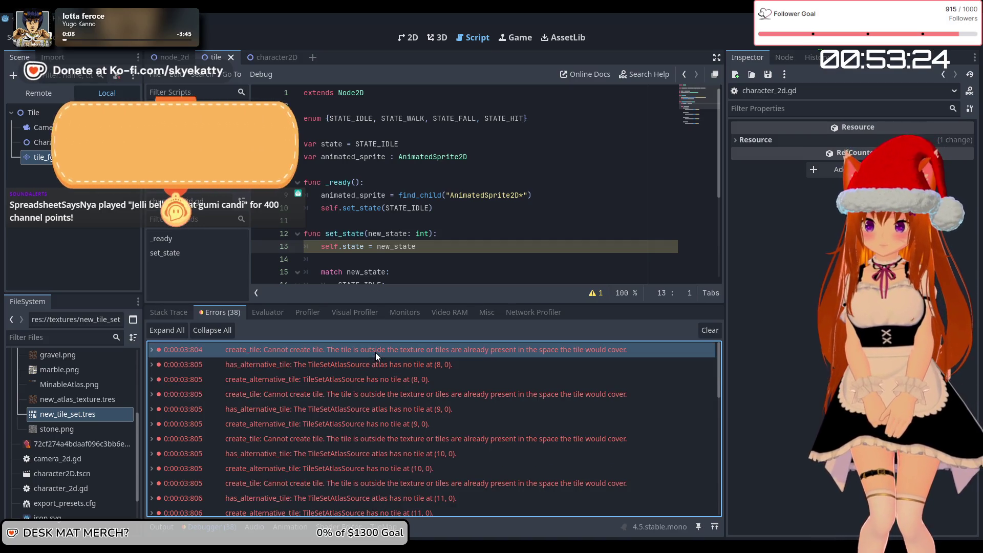
pyautogui.scroll(-3, 373, 442)
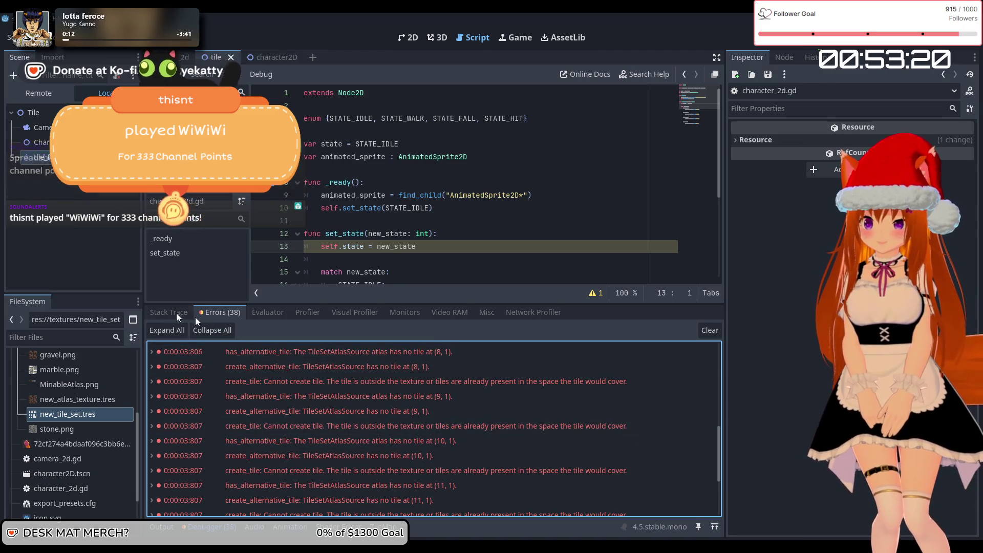
# Check the Seed error's stack trace, then jump to line 13 flagged by the script warning
pyautogui.click(184, 314)
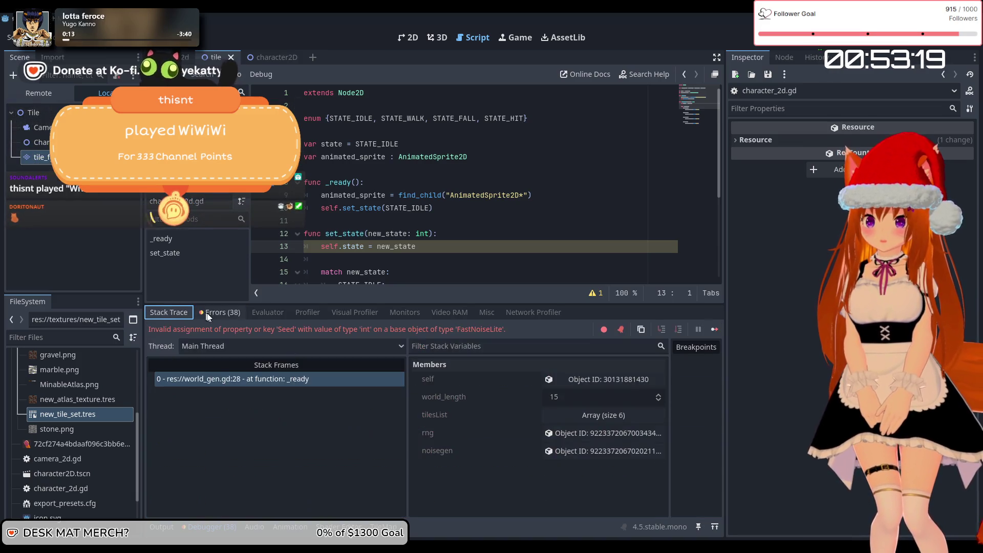
pyautogui.doubleClick(282, 330)
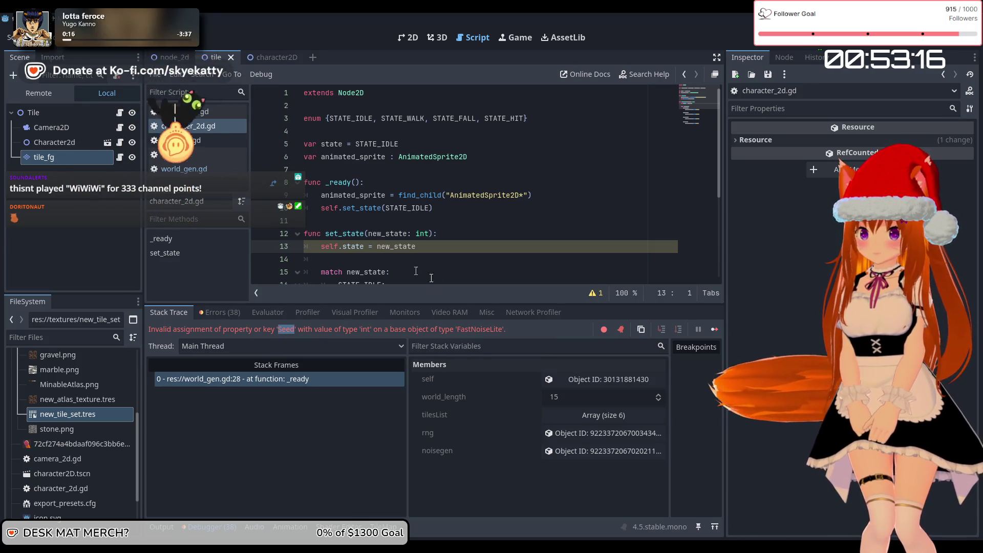
pyautogui.click(592, 294)
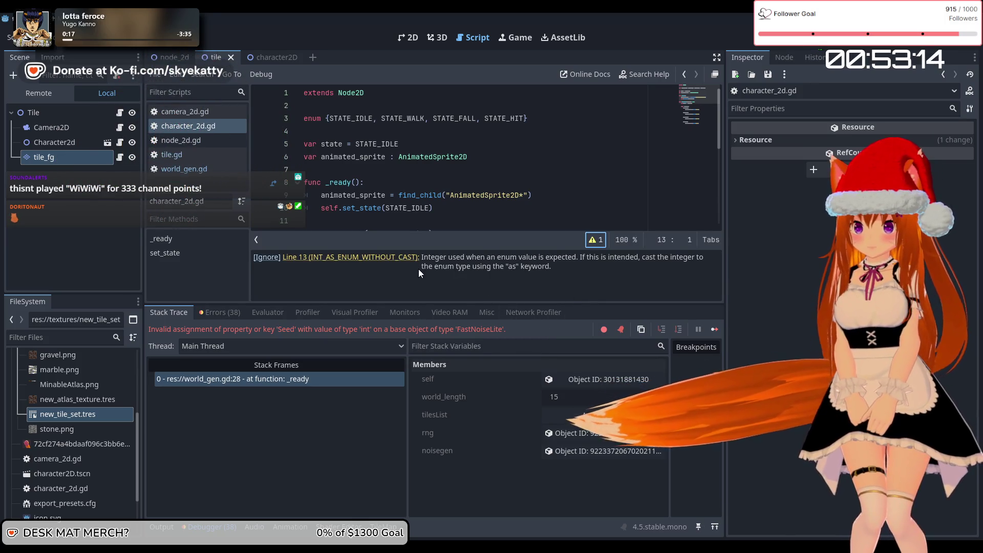
pyautogui.click(401, 261)
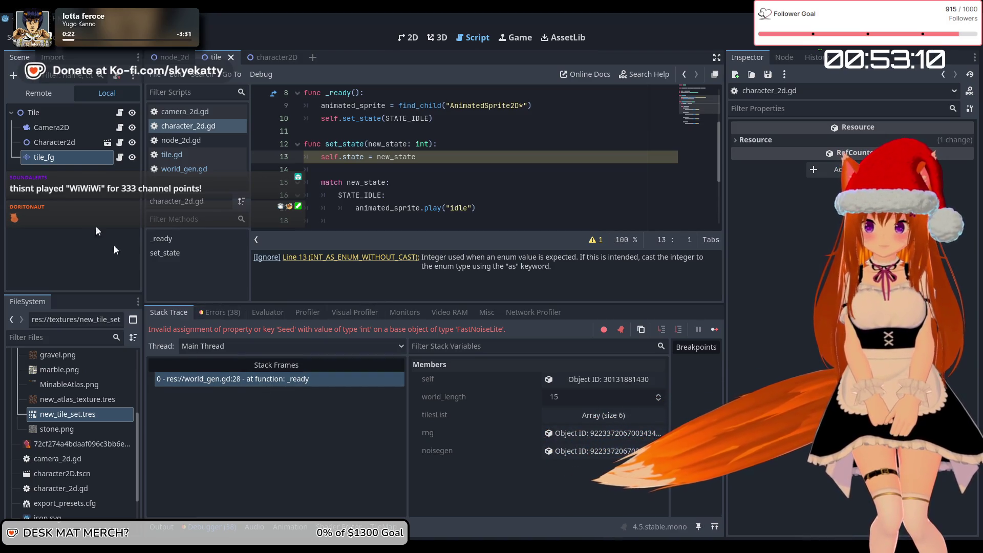
# Review the create_alternative_tile (9, 0) errors and go to the invalid Seed assignment line
pyautogui.click(220, 313)
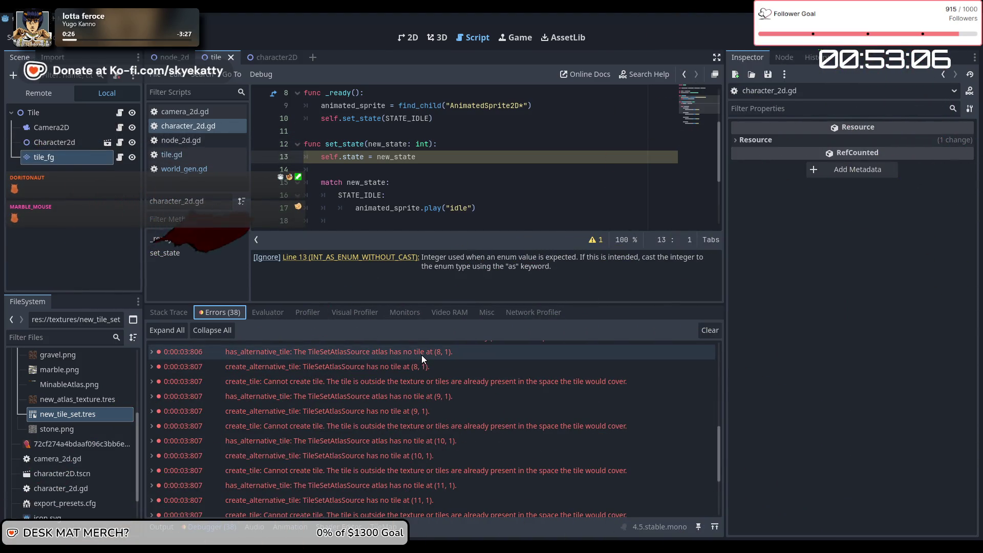
pyautogui.scroll(5, 422, 355)
pyautogui.click(456, 370)
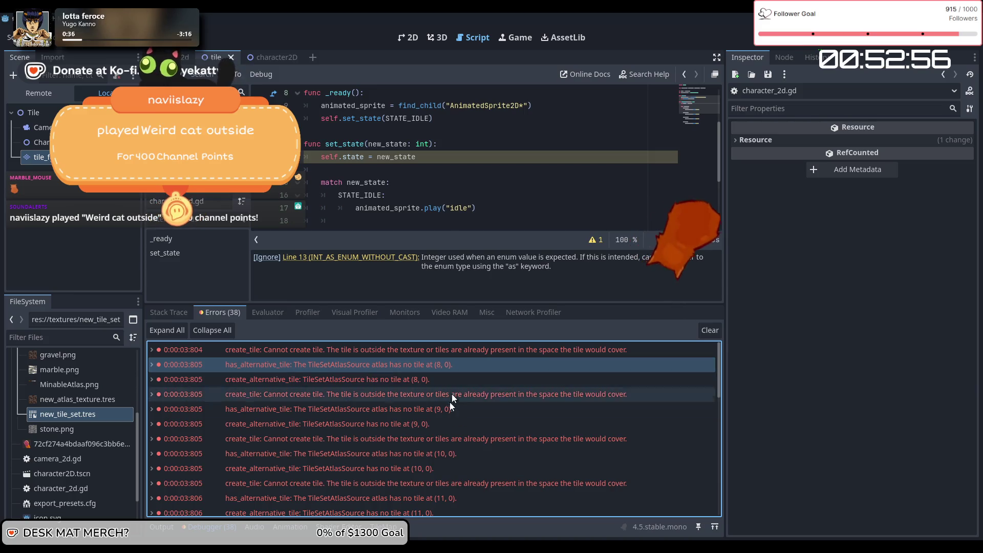
pyautogui.moveTo(448, 429)
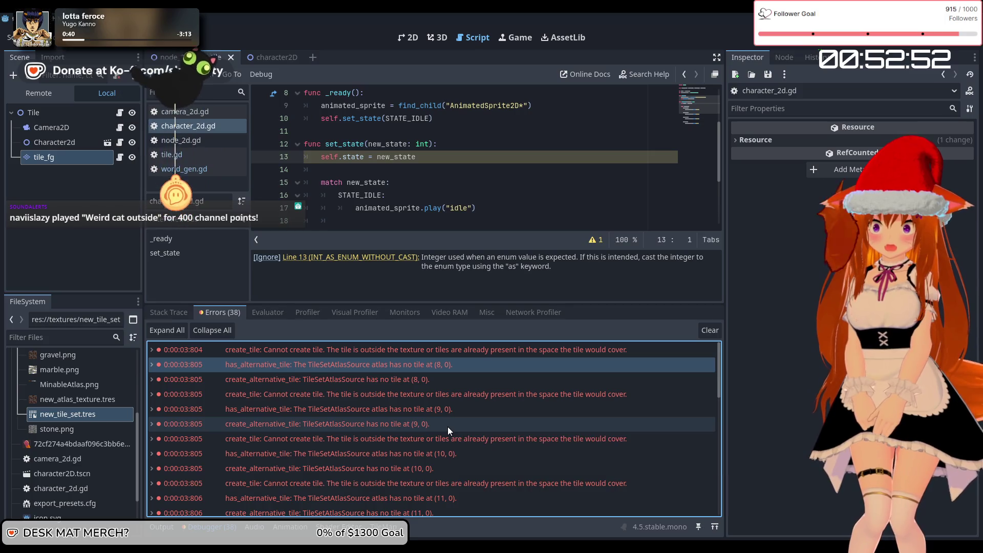
pyautogui.click(448, 425)
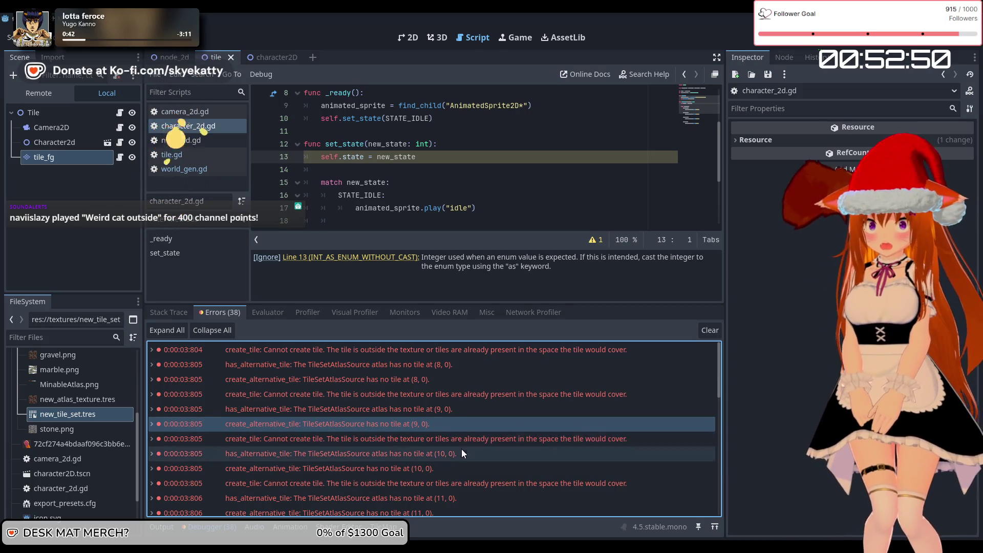
pyautogui.moveTo(438, 464)
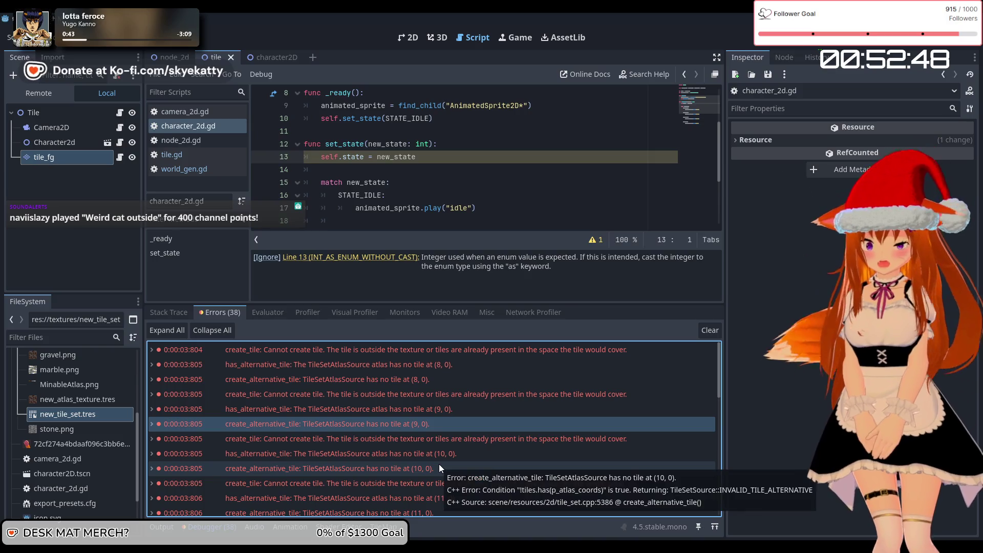
pyautogui.scroll(-5, 438, 462)
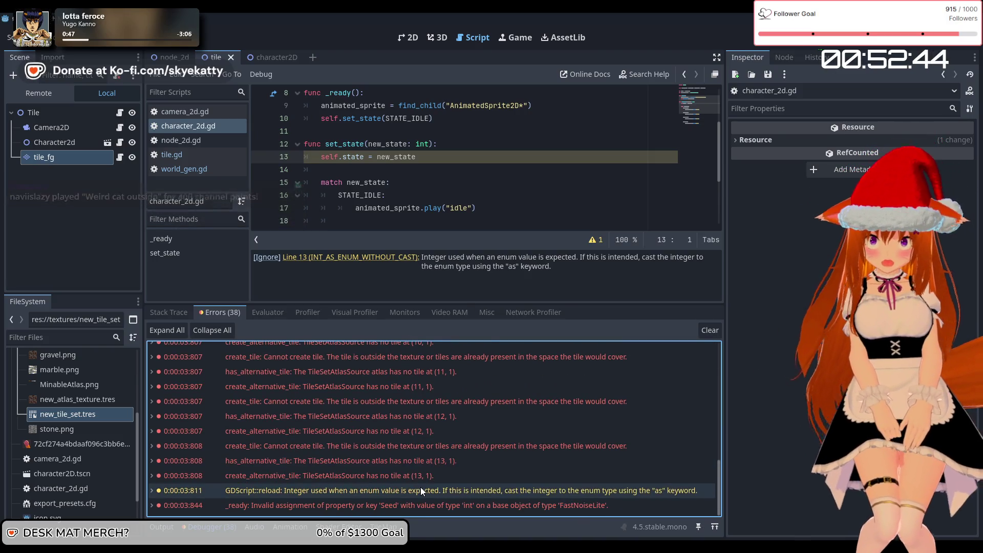
pyautogui.click(459, 508)
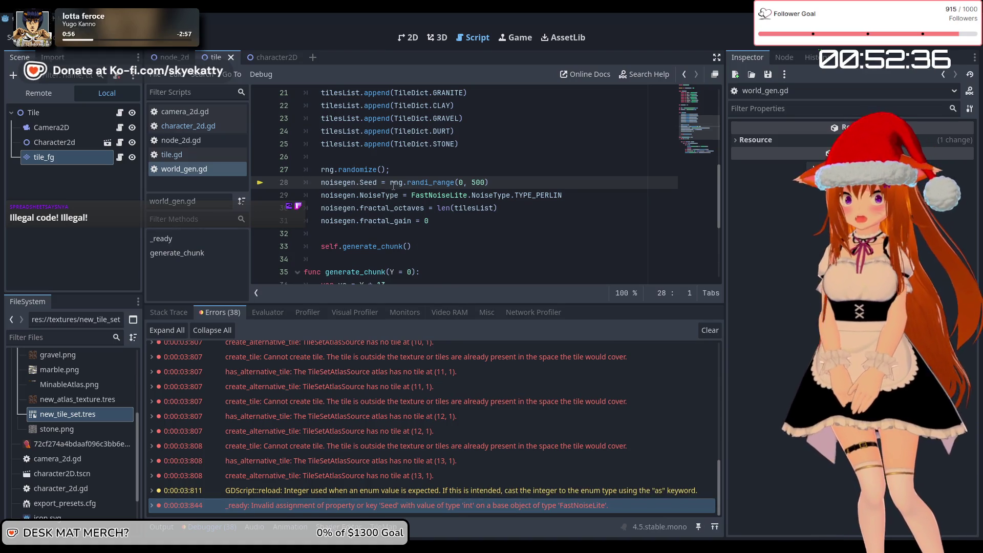
# Stop the running game and inspect the word Seed on line 28
pyautogui.moveTo(473, 195)
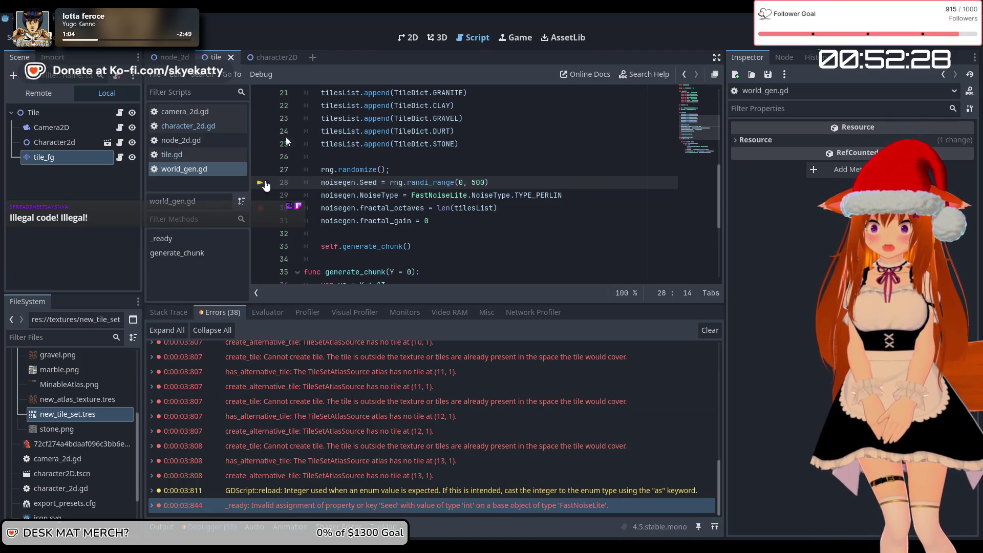
pyautogui.press('F8')
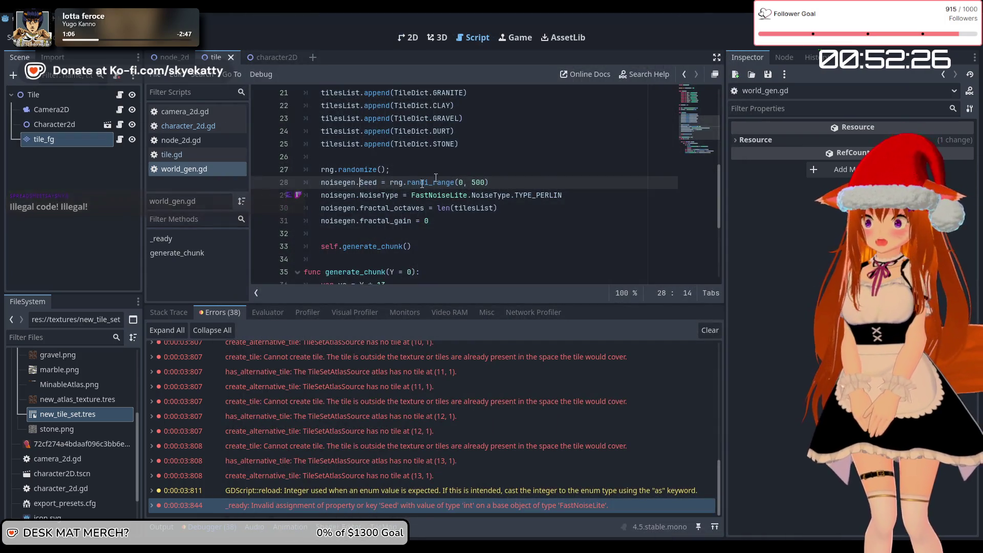
pyautogui.doubleClick(369, 183)
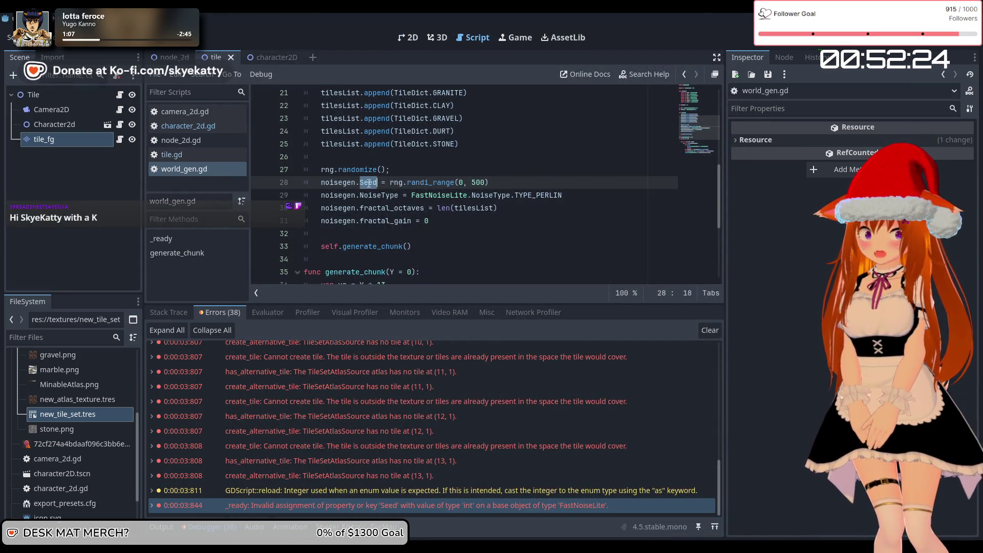
pyautogui.rightClick(368, 182)
pyautogui.press('Escape')
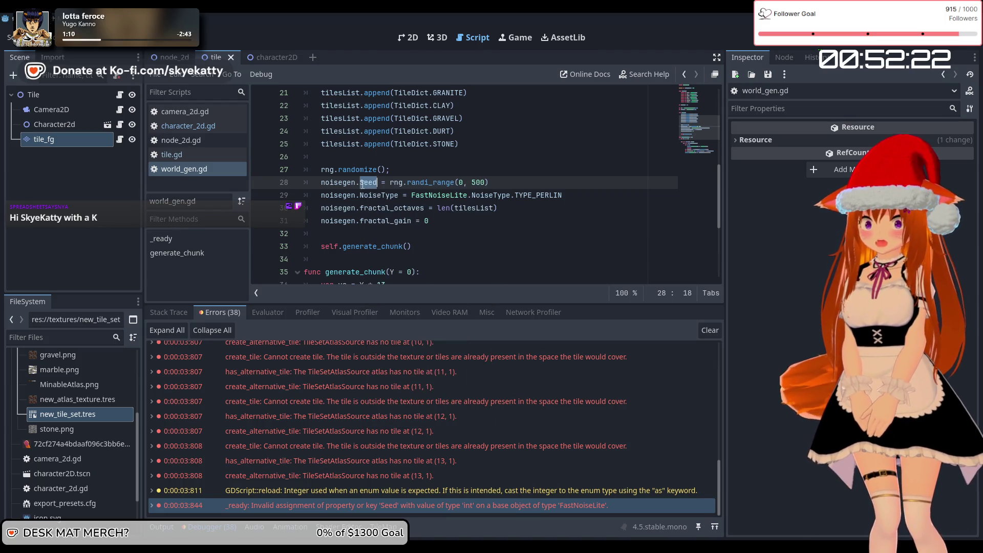
# Add an empty line after line 28's noisegen.Seed = rng.randi_range(0, 500) assignment
pyautogui.click(332, 184)
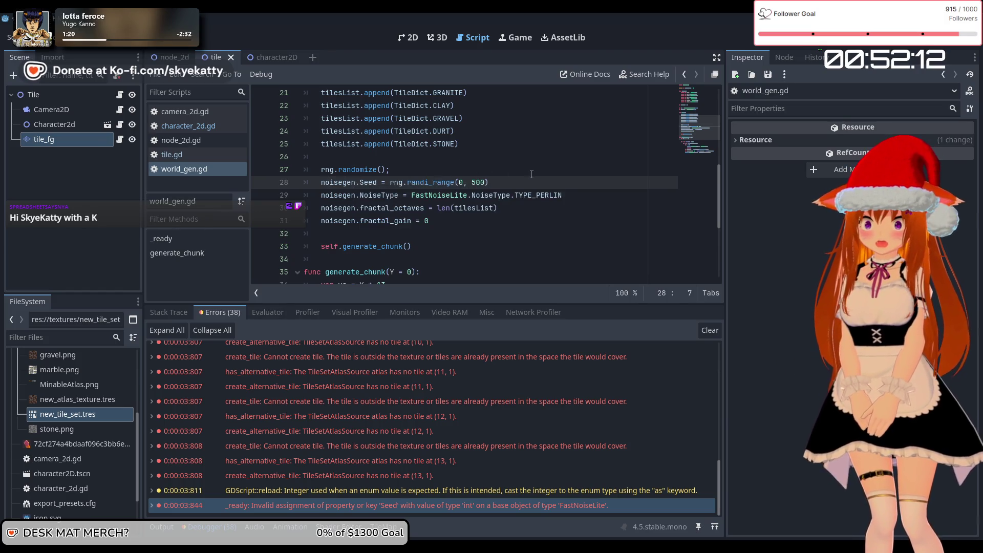
pyautogui.click(508, 187)
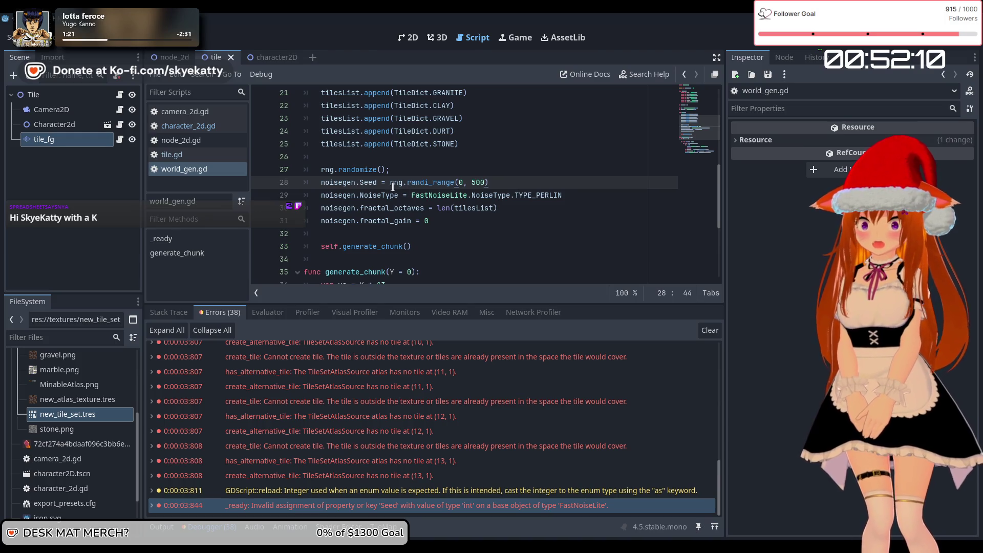
pyautogui.moveTo(392, 185); pyautogui.dragTo(497, 182)
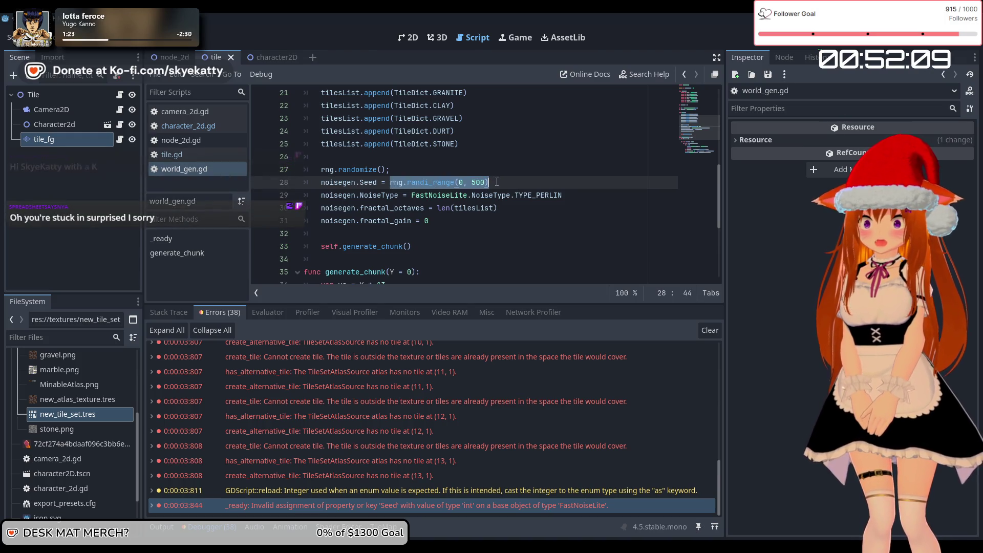
pyautogui.click(525, 187)
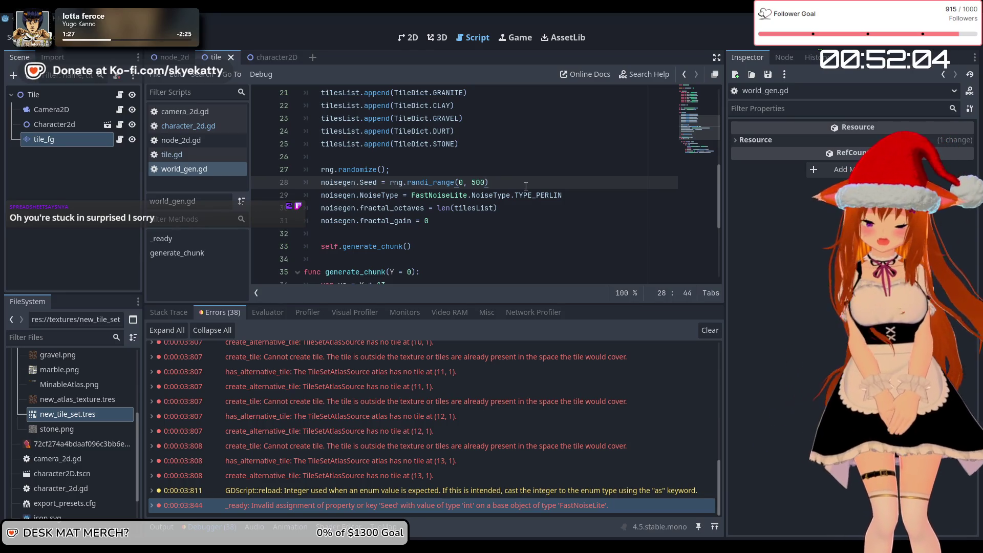
pyautogui.press('Return')
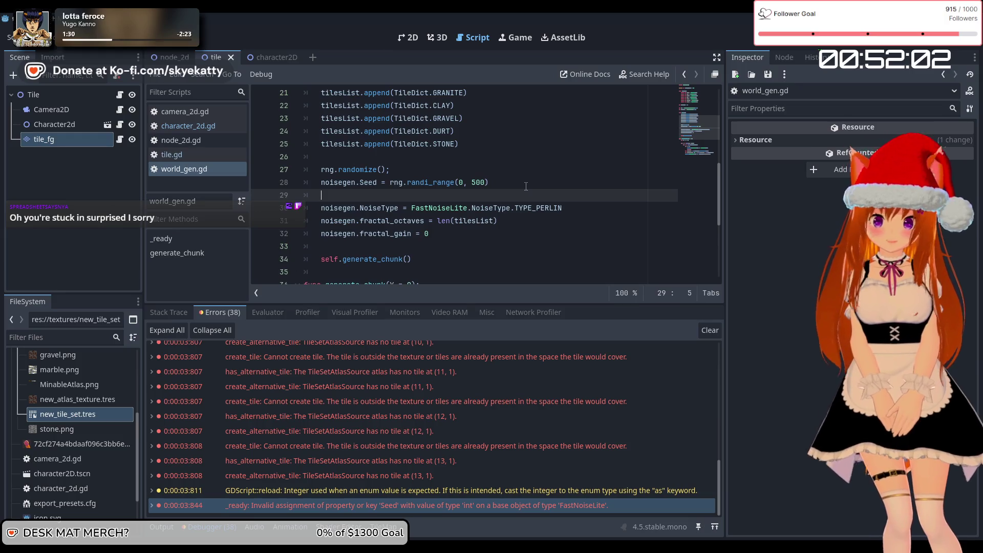
# Type noisegen.seed = on the new line 29 with help from code completion
pyautogui.write('noise')
pyautogui.press('Return')
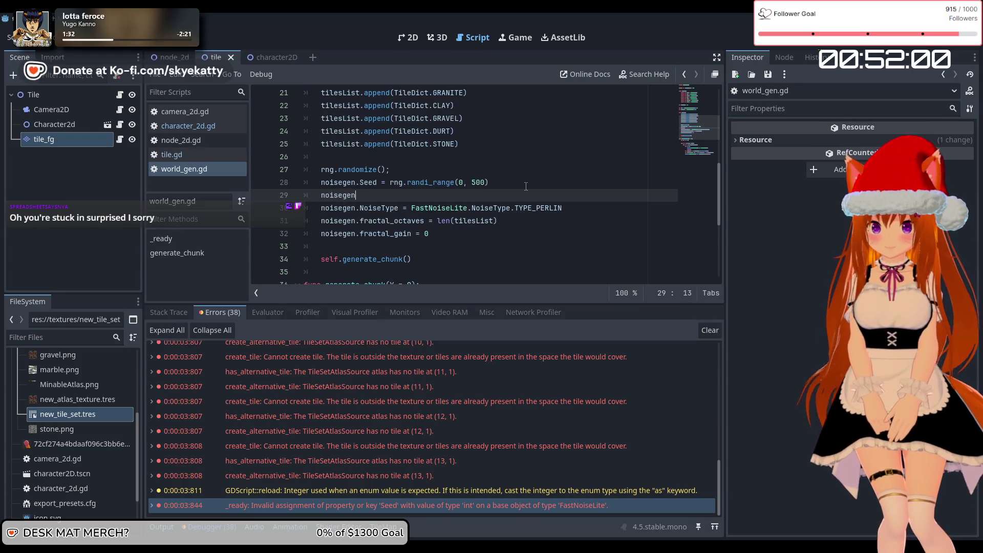
pyautogui.write('.Seed')
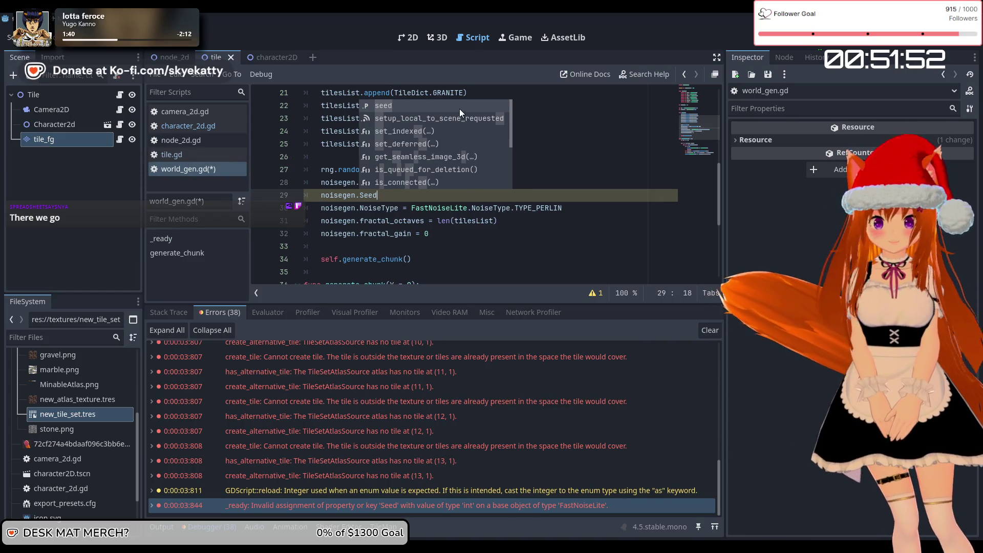
pyautogui.doubleClick(435, 102)
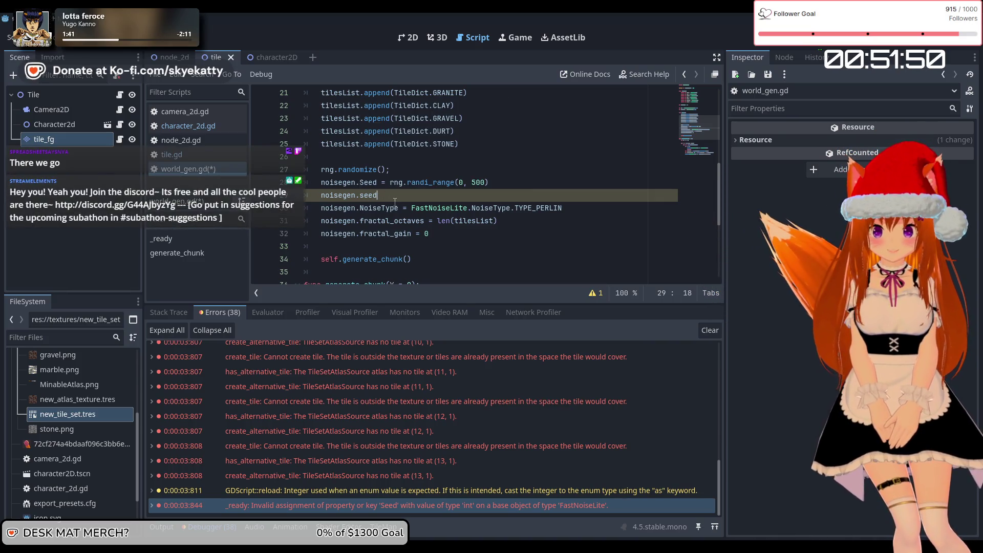
pyautogui.write(' =')
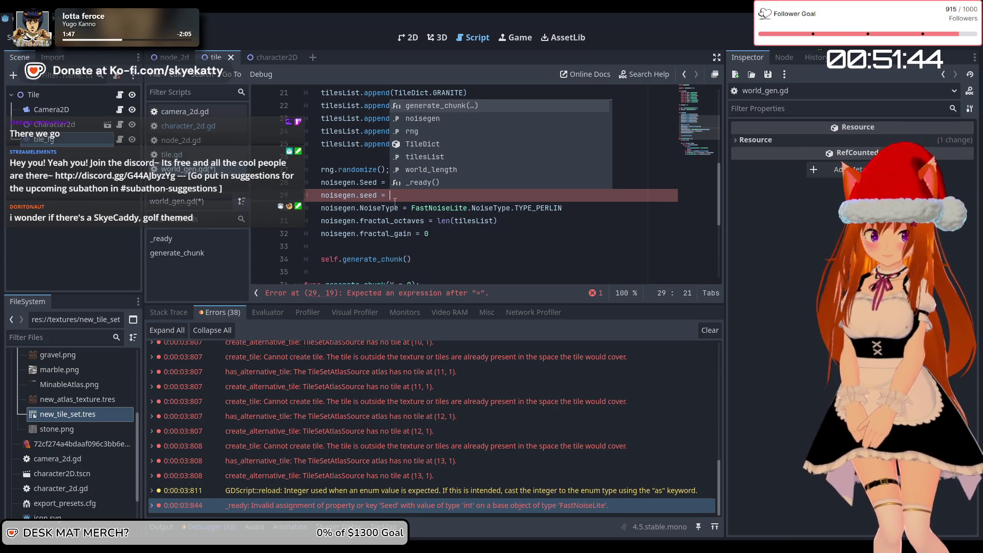
pyautogui.click(366, 199)
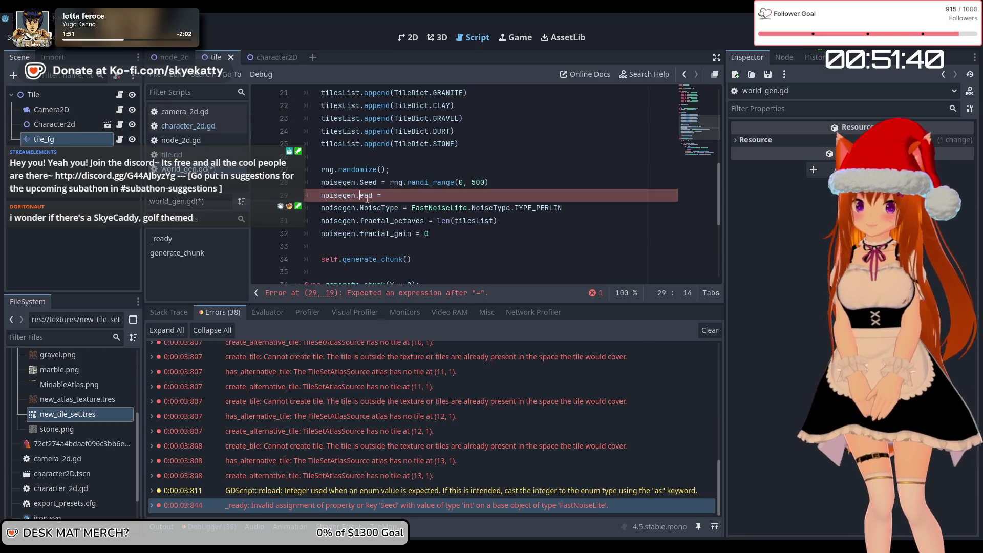
pyautogui.hotkey('ctrl', 'space')
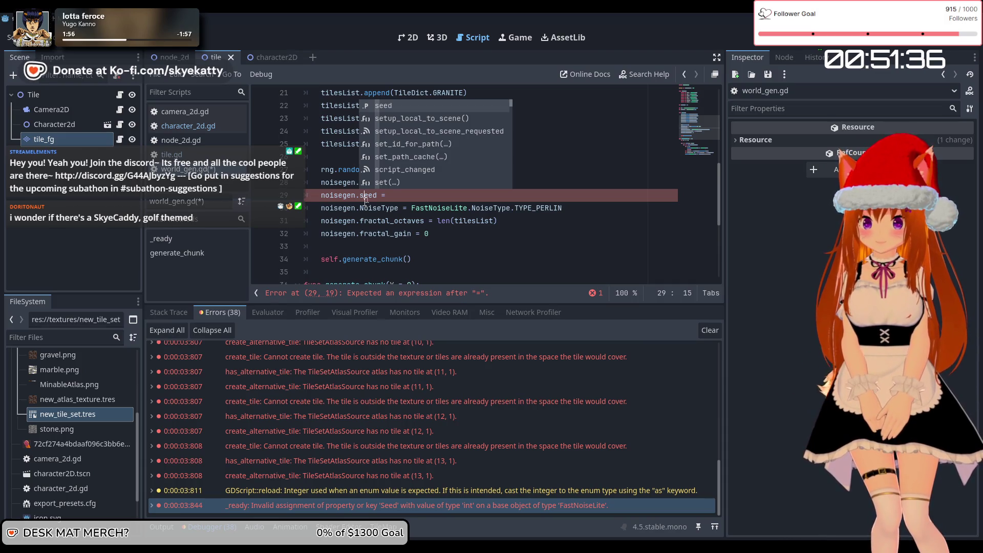
# Delete the unfinished line 29, correct Seed to seed on line 28, save and run
pyautogui.moveTo(390, 197); pyautogui.dragTo(279, 190)
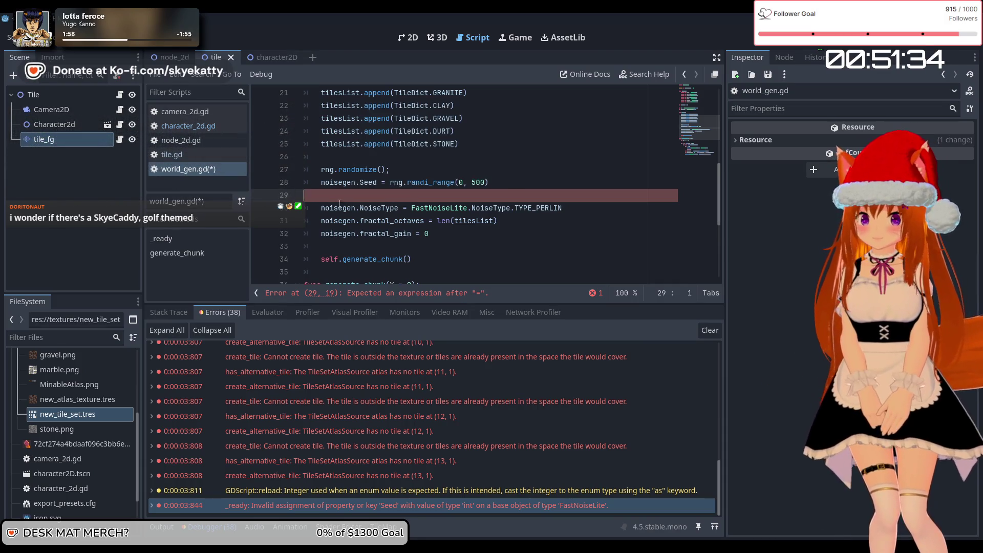
pyautogui.press('BackSpace')
pyautogui.press('BackSpace')
pyautogui.press('BackSpace')
pyautogui.press('BackSpace')
pyautogui.write('seed')
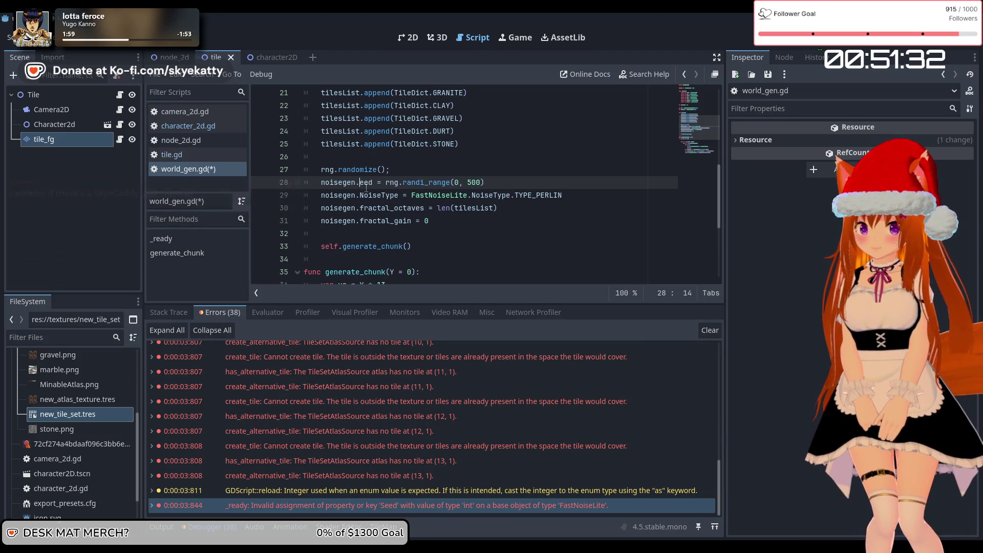
pyautogui.click(440, 157)
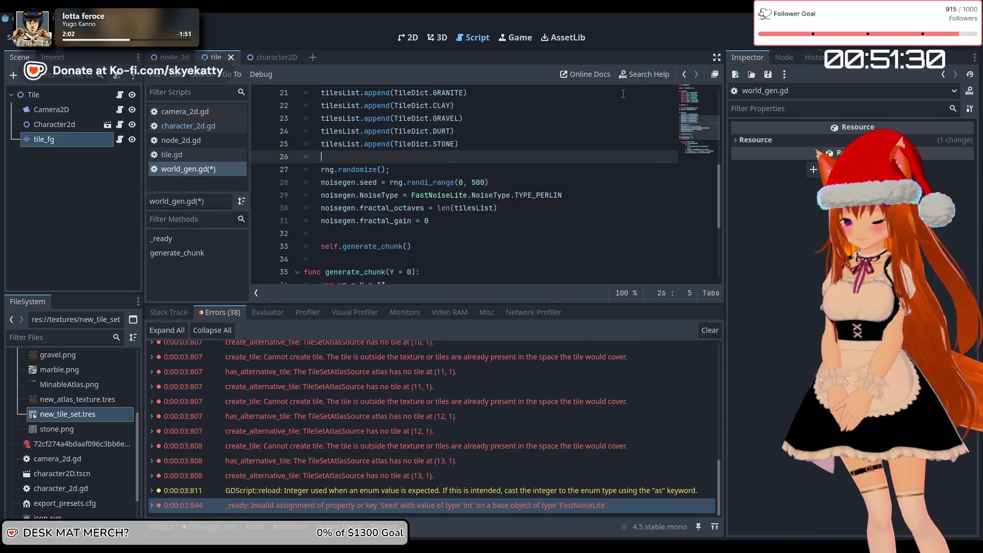
pyautogui.hotkey('ctrl', 's')
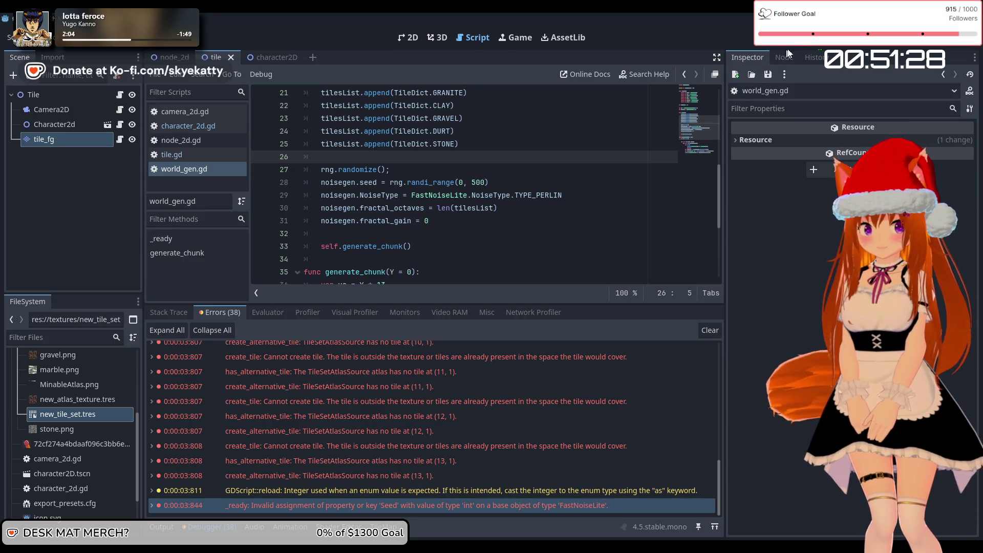
pyautogui.press('F5')
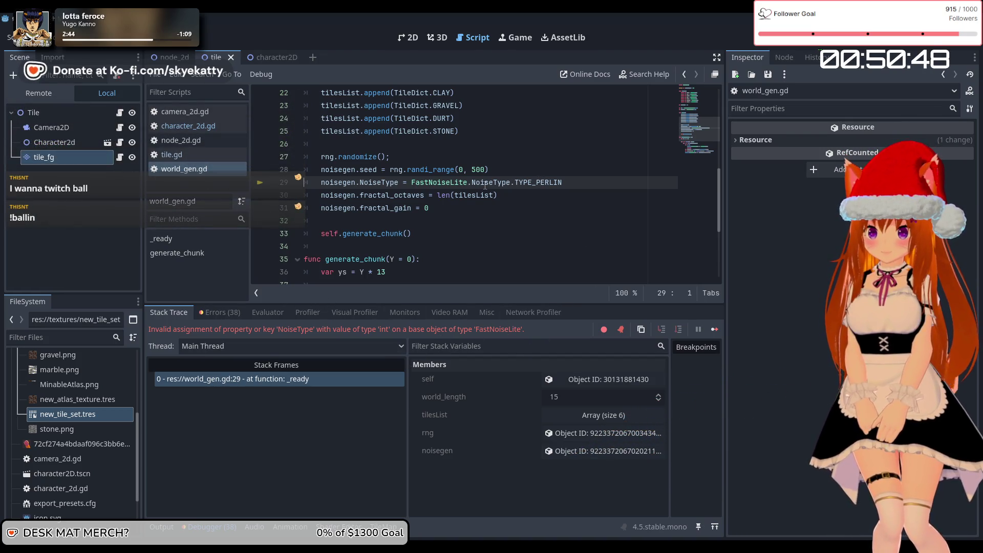
# Inspect line 29's NoiseType = TYPE_PERLIN assignment and stop the crashed game run
pyautogui.click(399, 183)
pyautogui.click(586, 181)
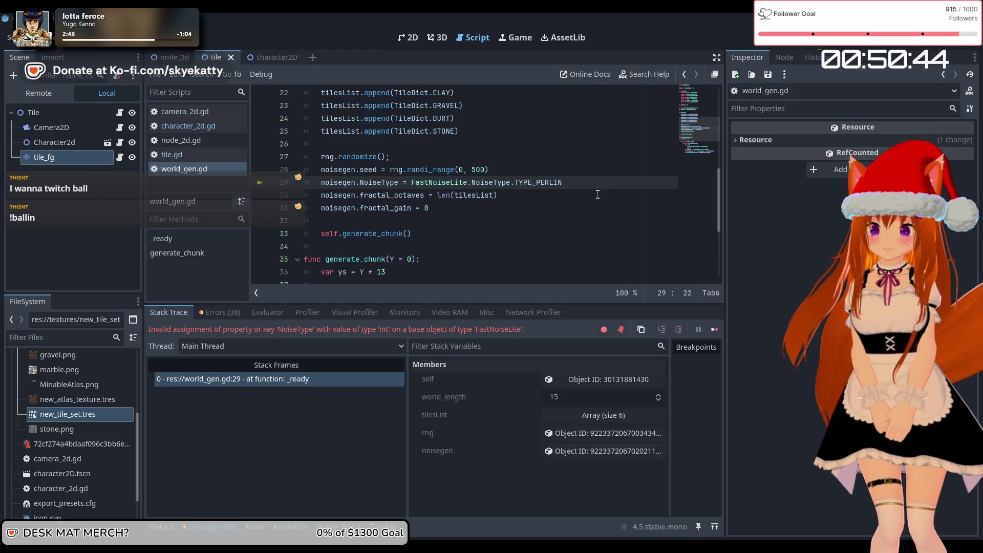
pyautogui.moveTo(586, 180); pyautogui.dragTo(411, 183)
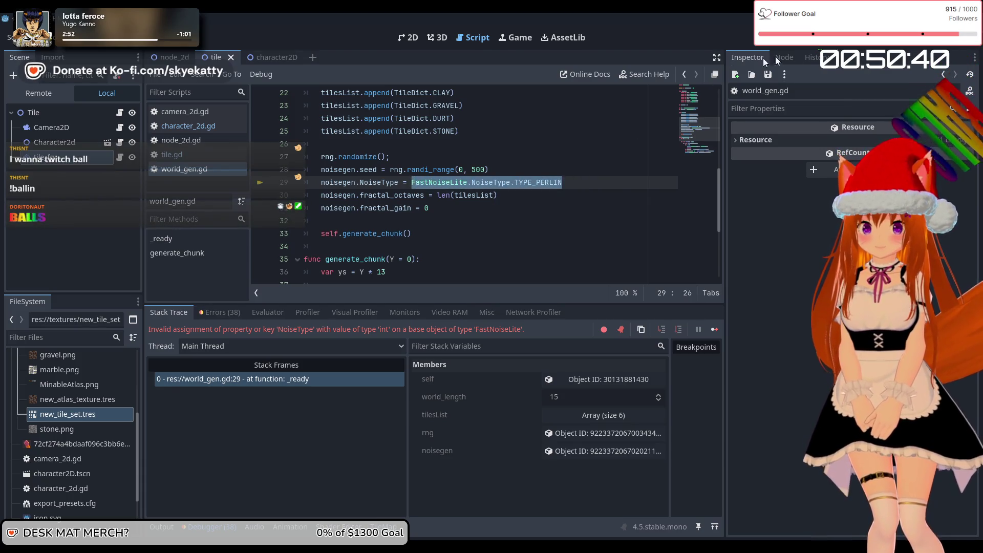
pyautogui.press('F8')
pyautogui.click(492, 215)
pyautogui.click(586, 179)
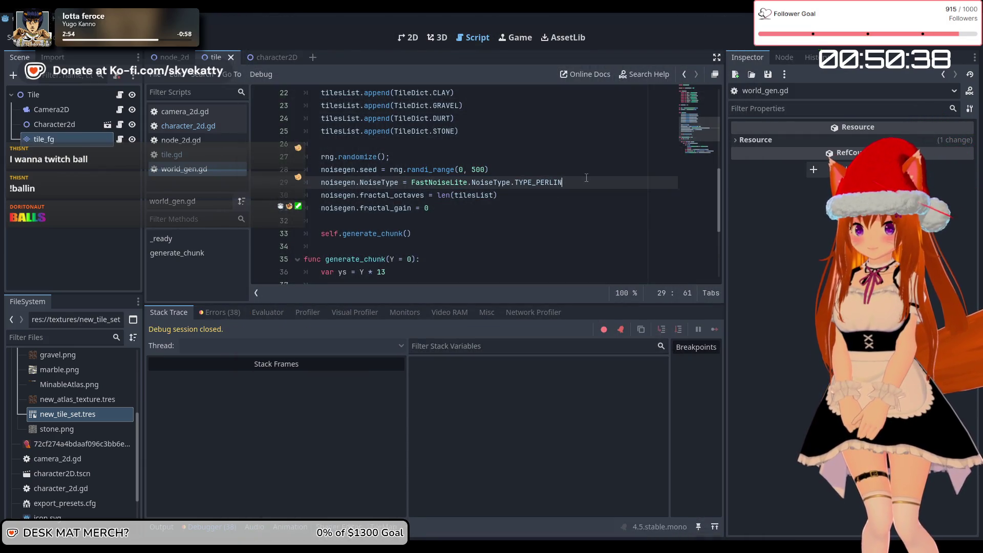
# Type and then discard an unfinished noisegen.Nois line 30
pyautogui.press('Return')
pyautogui.write('noise')
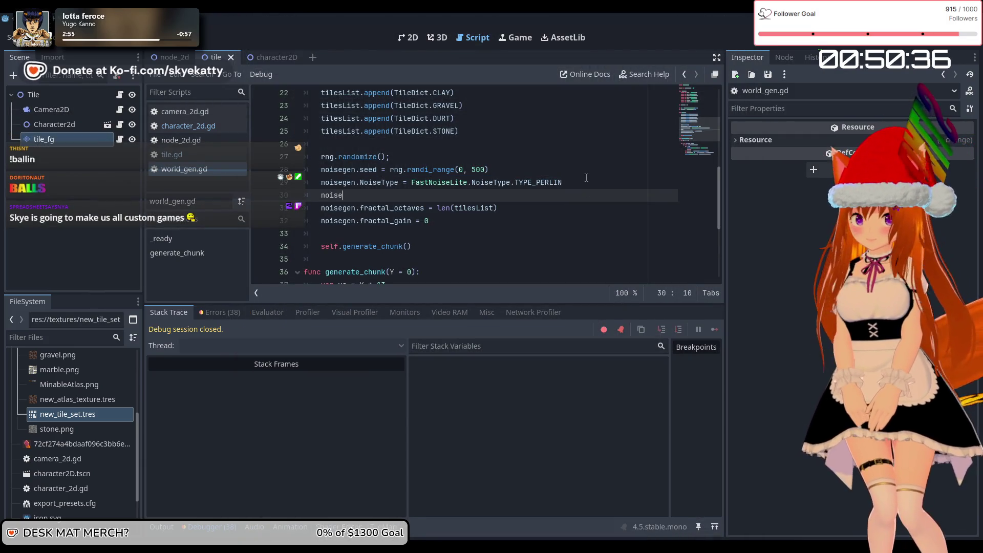
pyautogui.write('gen')
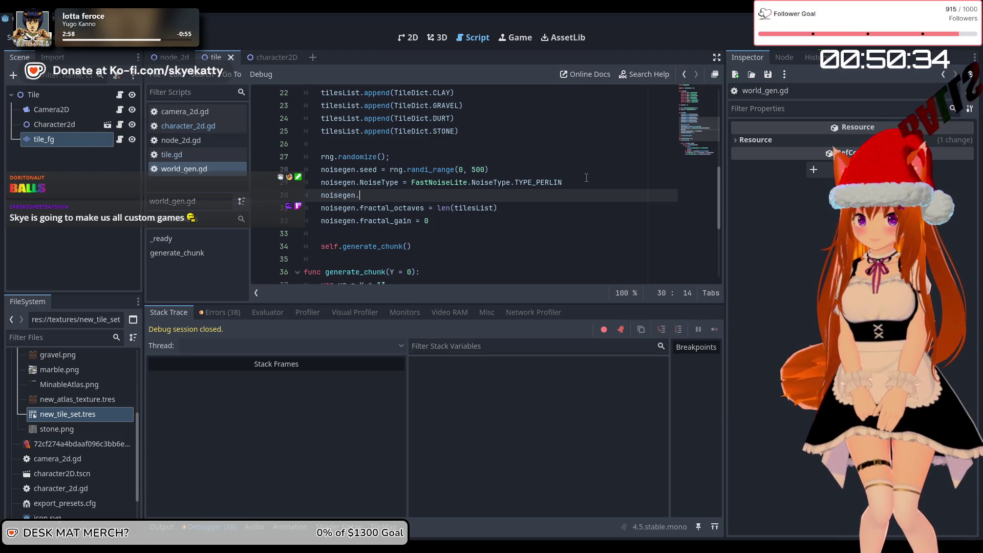
pyautogui.write('.Nois')
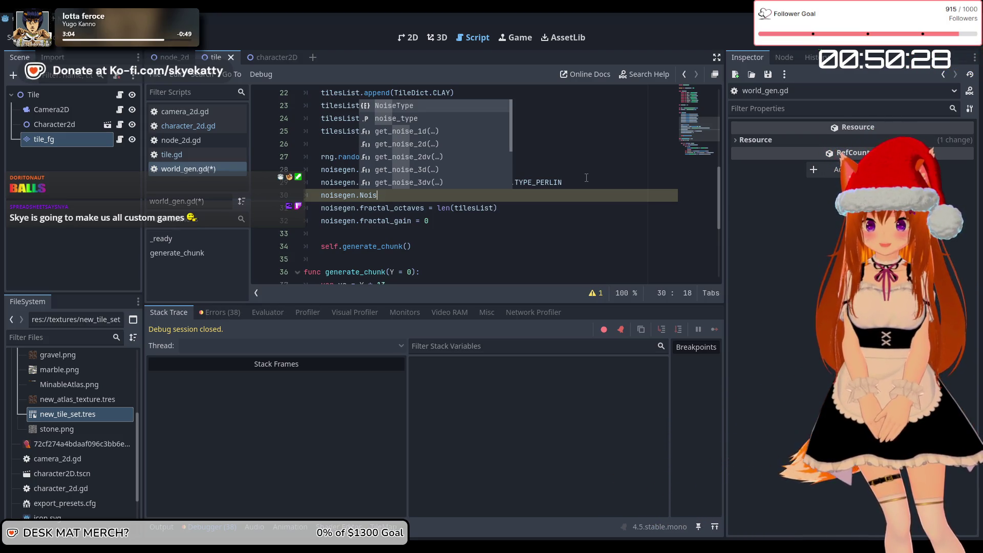
pyautogui.press('Escape')
pyautogui.moveTo(481, 195); pyautogui.dragTo(265, 193)
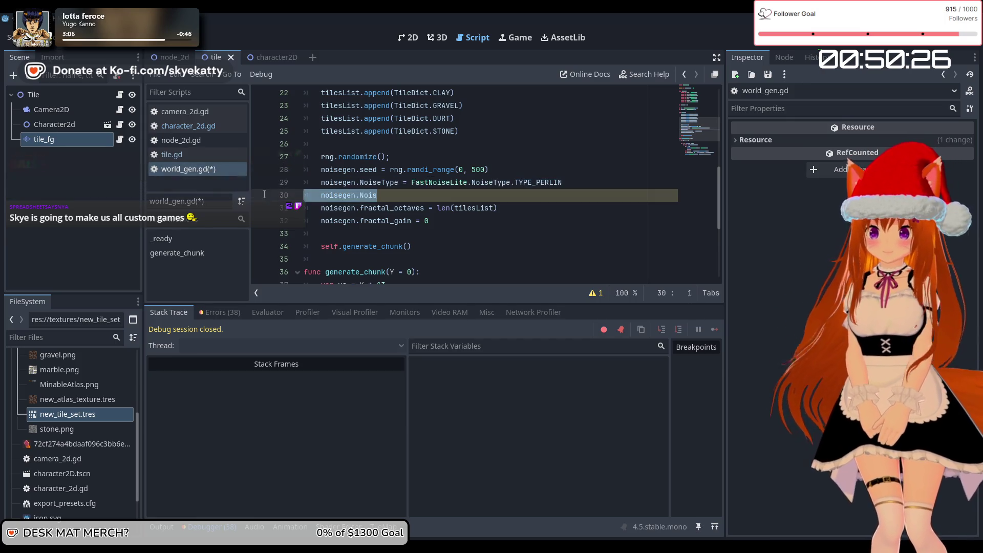
pyautogui.press('BackSpace')
pyautogui.press('BackSpace')
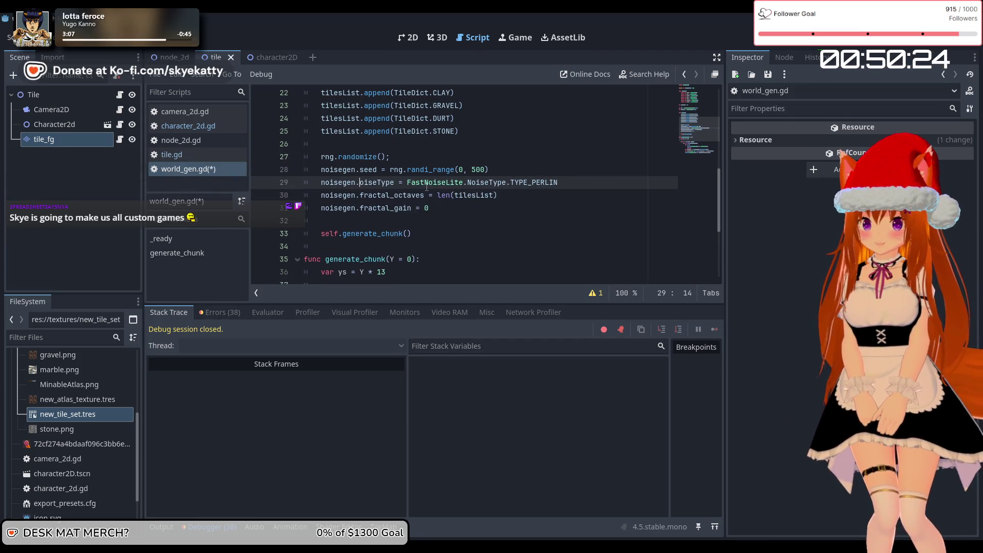
pyautogui.write('n')
# Replace NoiseType with noise_type on line 29, then save and run the project
pyautogui.hotkey('ctrl', 'space')
pyautogui.click(399, 193)
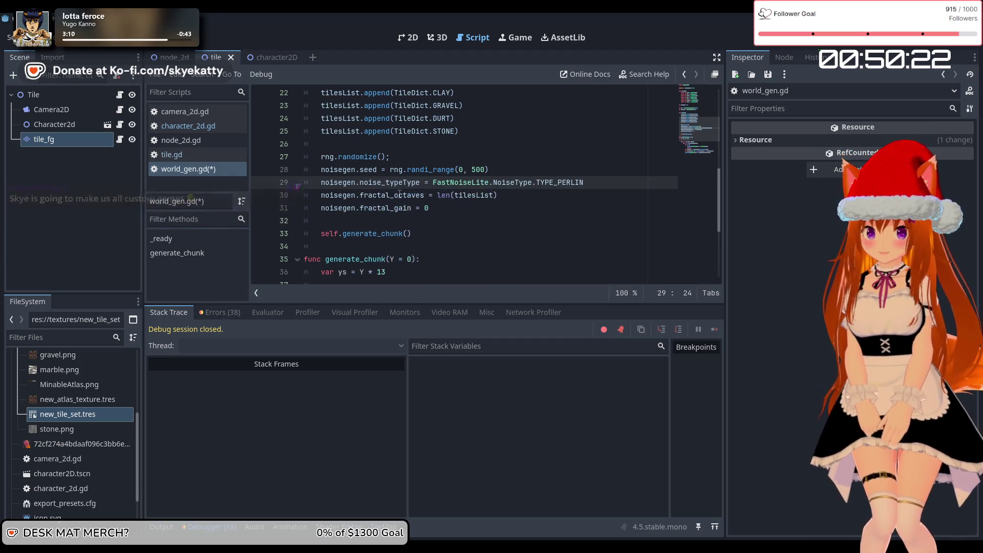
pyautogui.press('Delete')
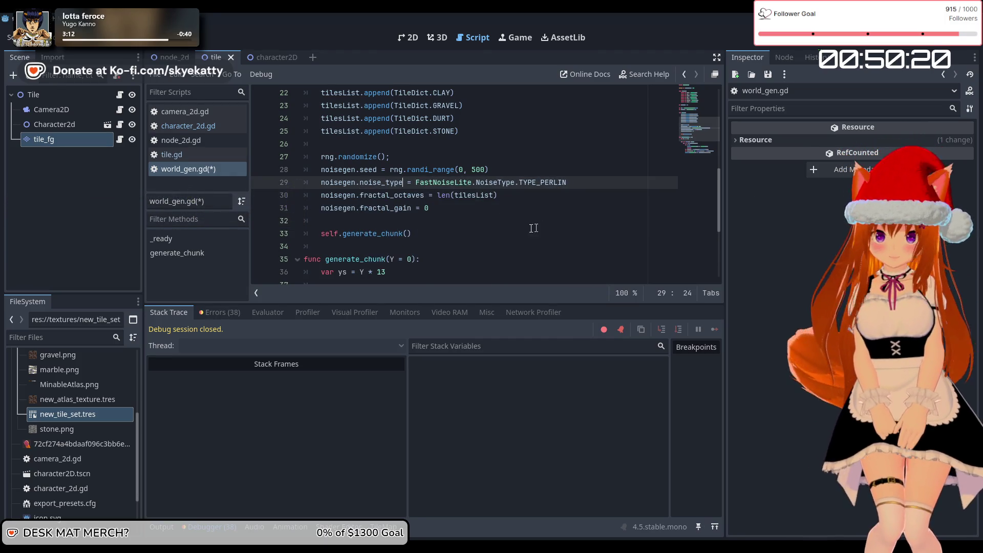
pyautogui.click(807, 45)
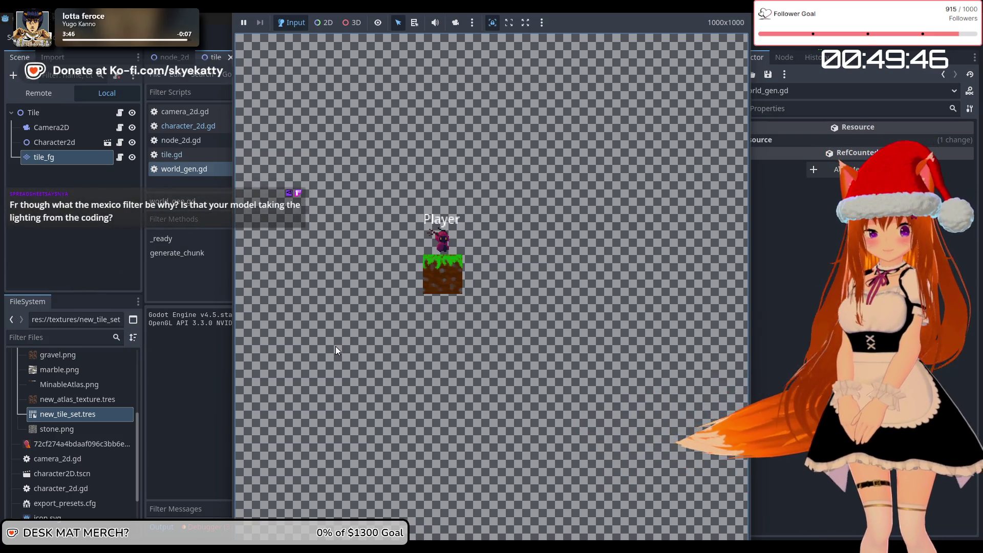
# Close the game and delete the continue keyword on line 42 of generate_chunk
pyautogui.click(202, 412)
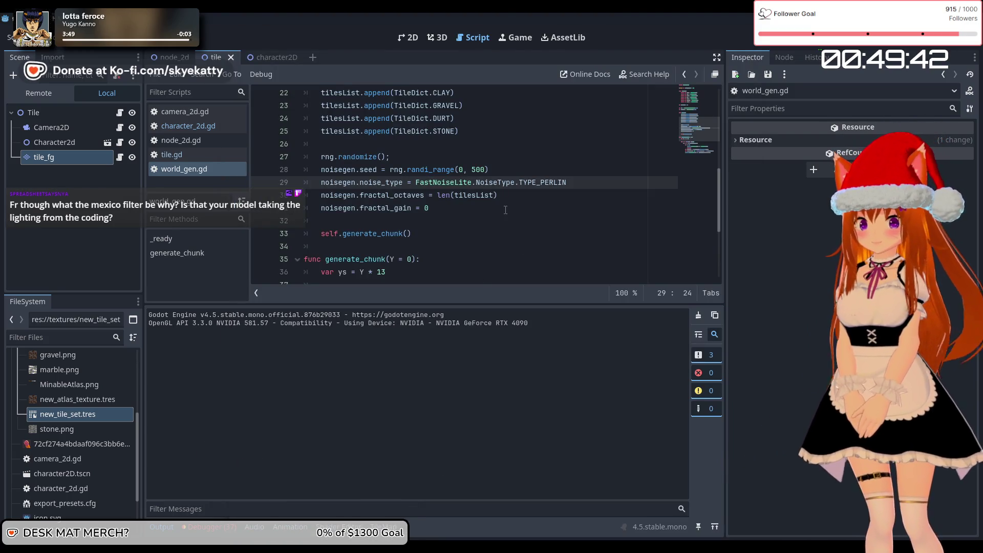
pyautogui.scroll(-4, 413, 245)
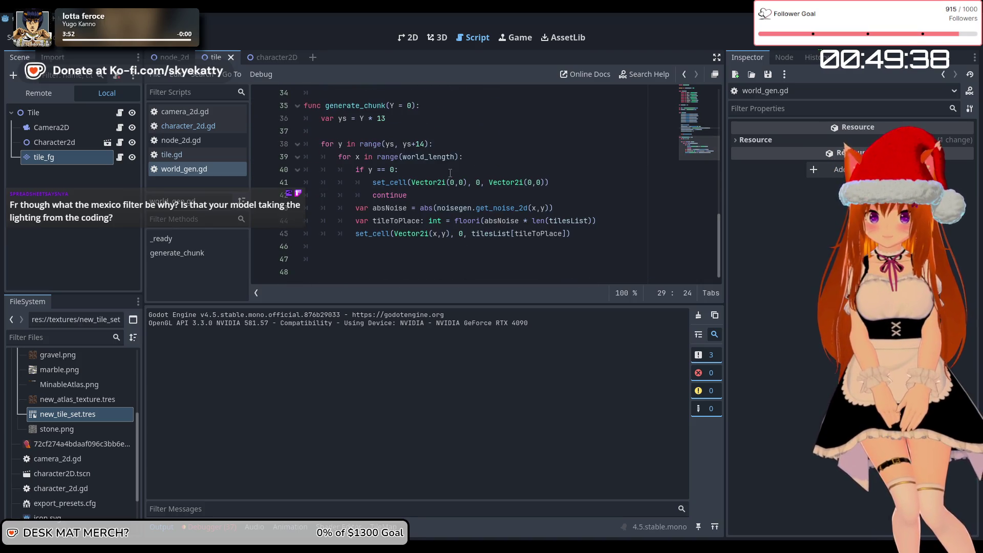
pyautogui.click(414, 193)
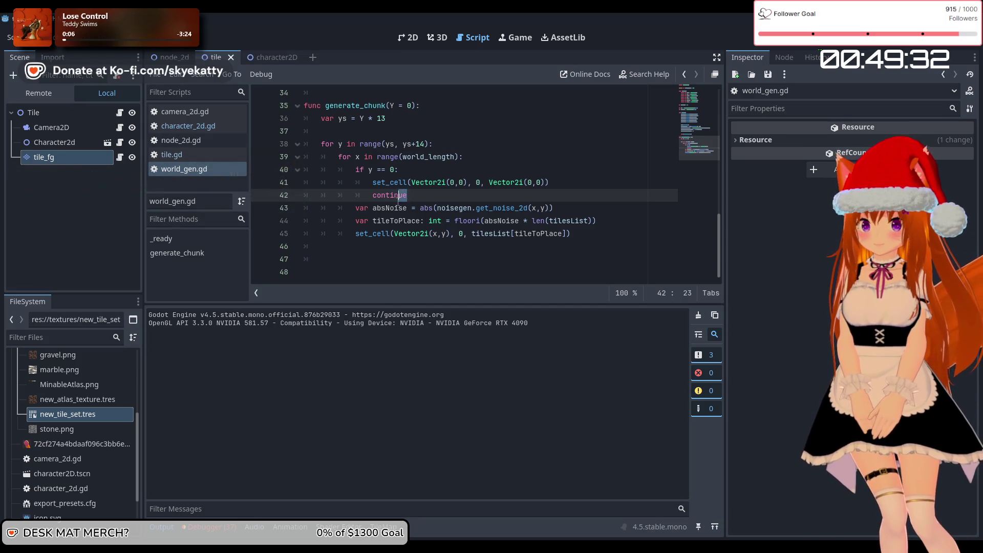
pyautogui.moveTo(399, 201); pyautogui.dragTo(383, 201)
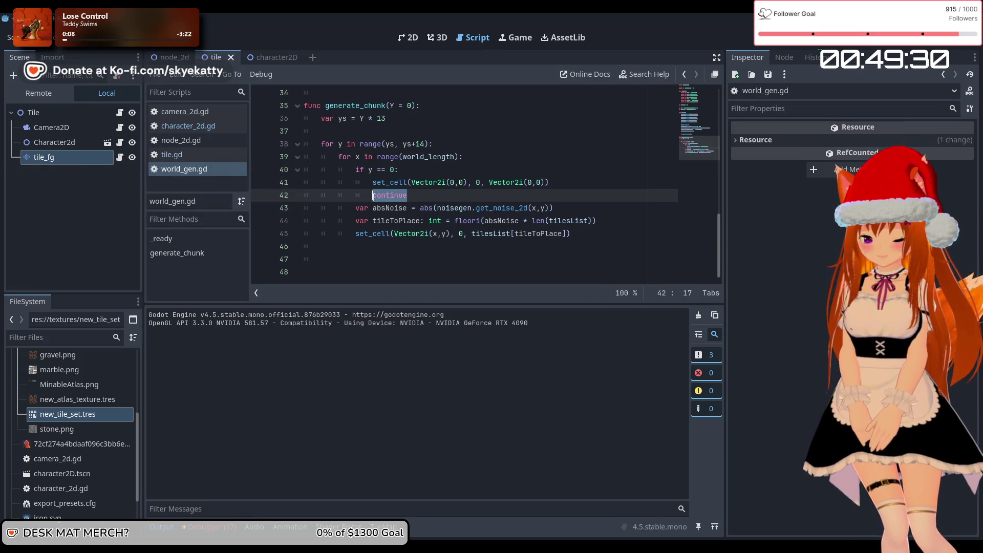
pyautogui.write('nex')
pyautogui.press('BackSpace')
pyautogui.press('BackSpace')
pyautogui.press('BackSpace')
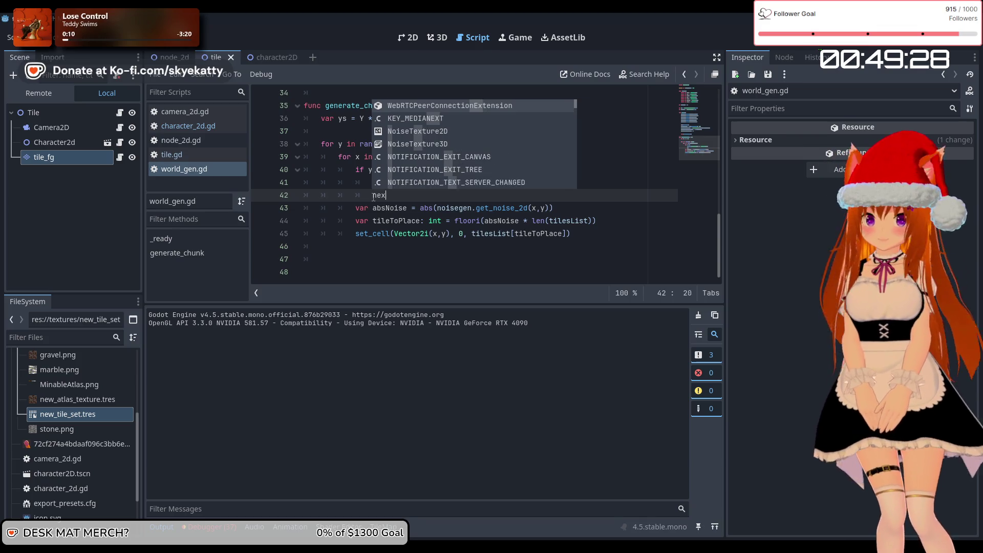
pyautogui.write('p')
pyautogui.press('BackSpace')
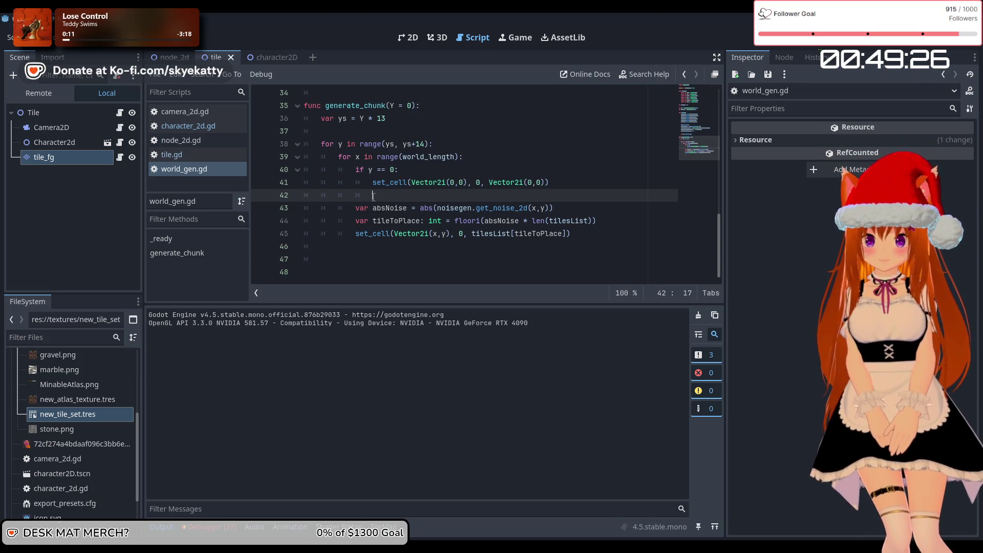
pyautogui.hotkey('ctrl', 'space')
pyautogui.press('Escape')
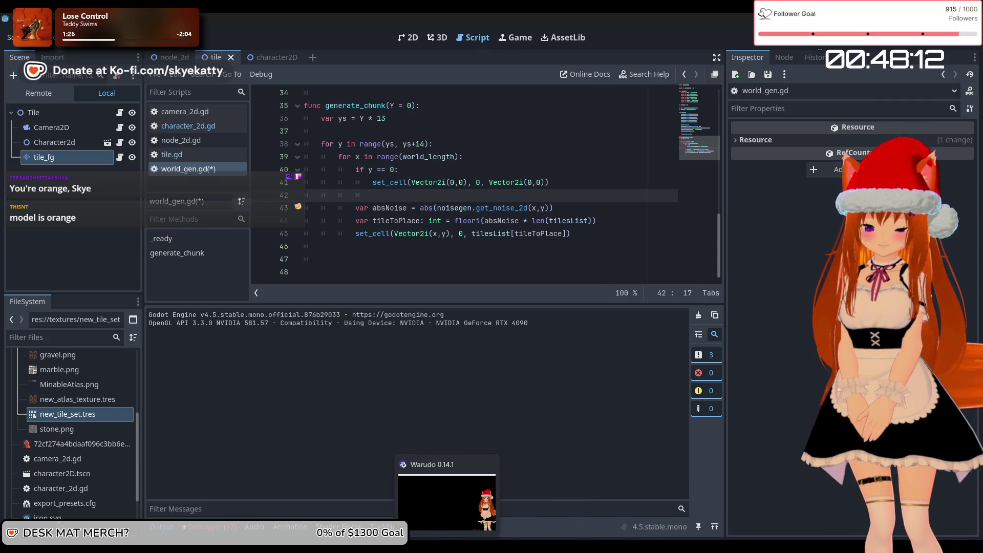
# Switch from the Godot editor to the Warudo editor window
pyautogui.click(470, 492)
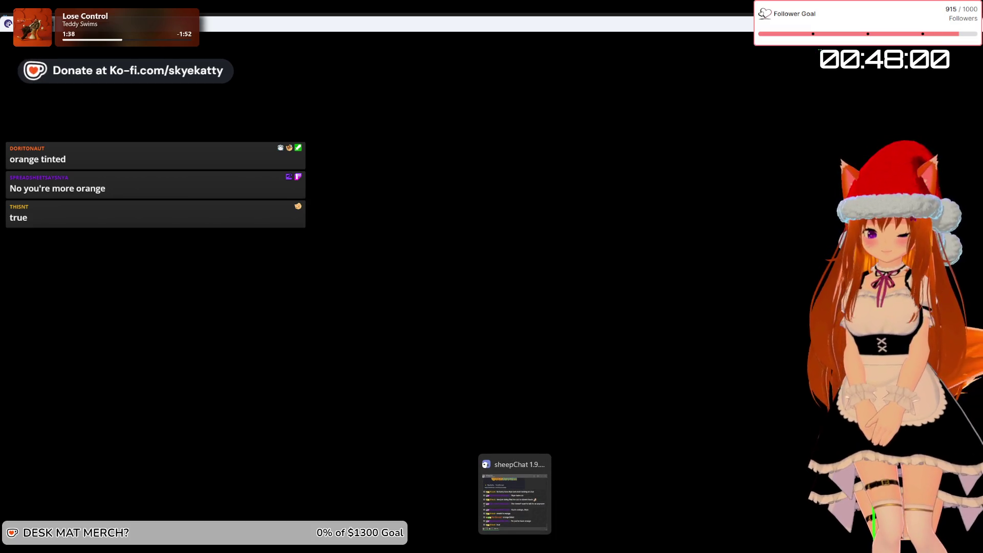
pyautogui.click(491, 547)
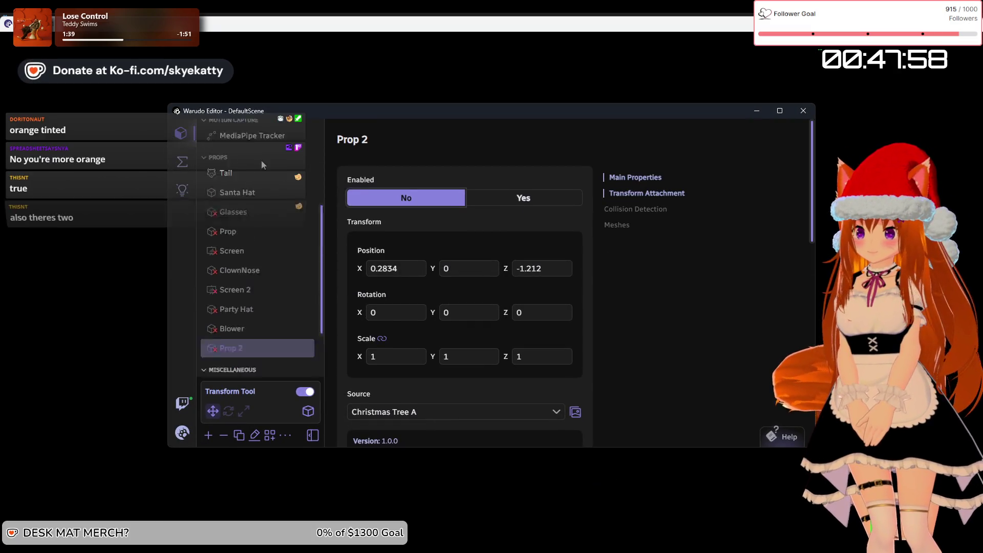
pyautogui.scroll(5, 257, 198)
pyautogui.scroll(-2, 258, 274)
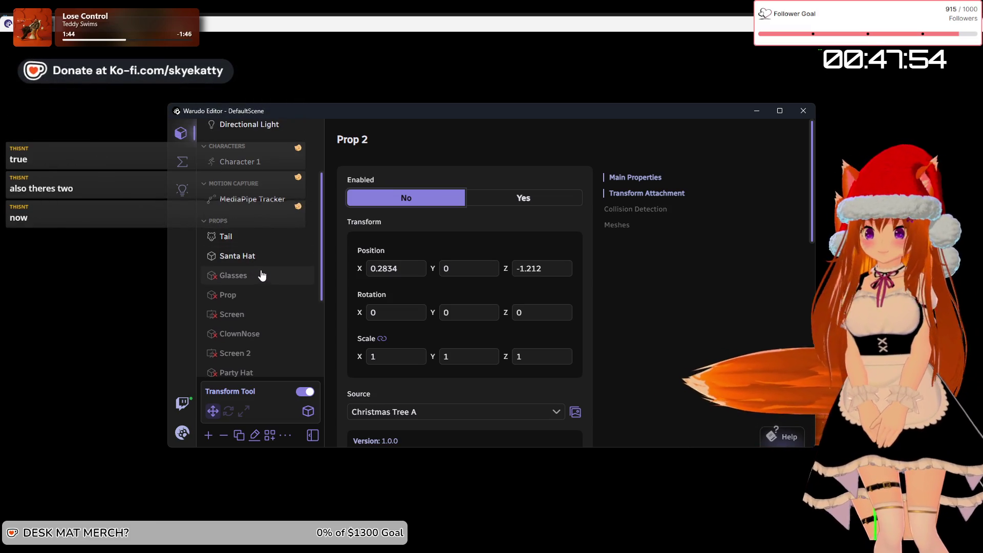
pyautogui.scroll(2, 262, 276)
# Set the Warudo Environment's Enabled option to Yes, then return to the Godot editor
pyautogui.click(260, 205)
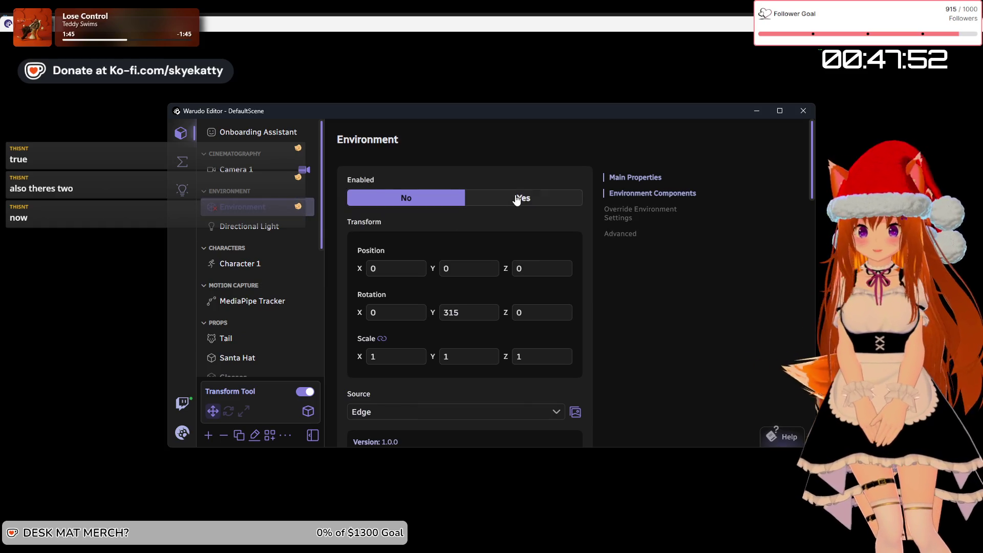
pyautogui.click(517, 198)
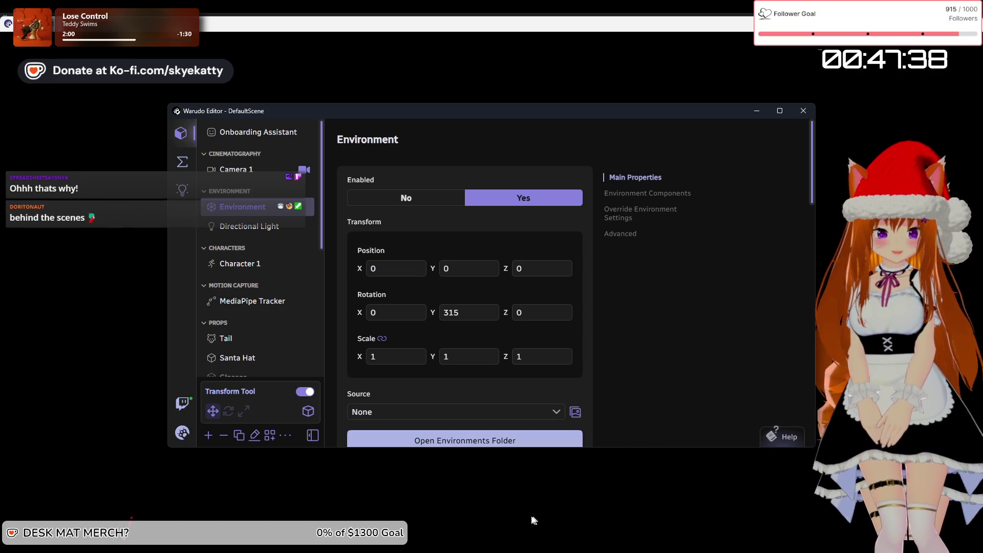
pyautogui.moveTo(538, 545)
pyautogui.click(529, 487)
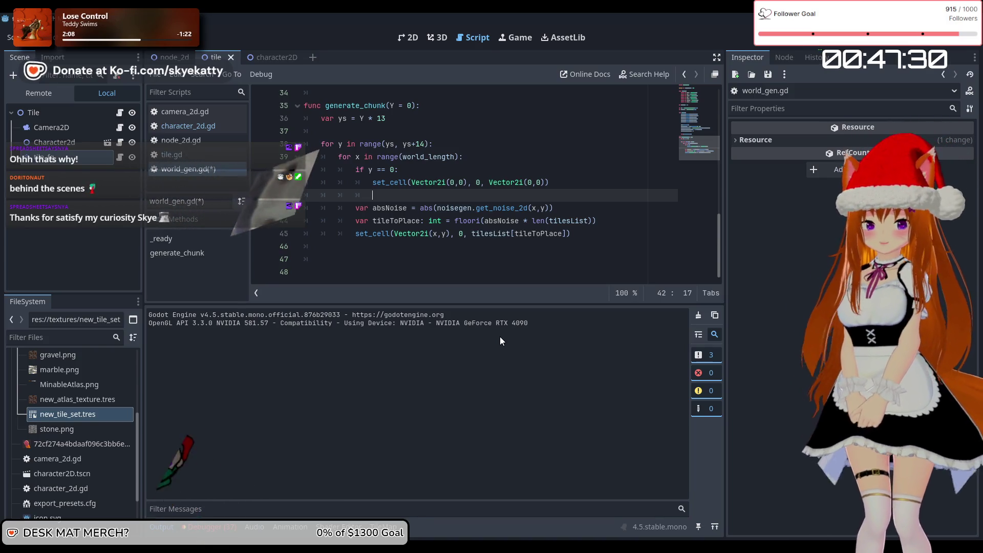
# Insert continue on line 42 and change Vector2i(0,0) to Vector2i(x,y) on line 41
pyautogui.moveTo(394, 230)
pyautogui.write('con')
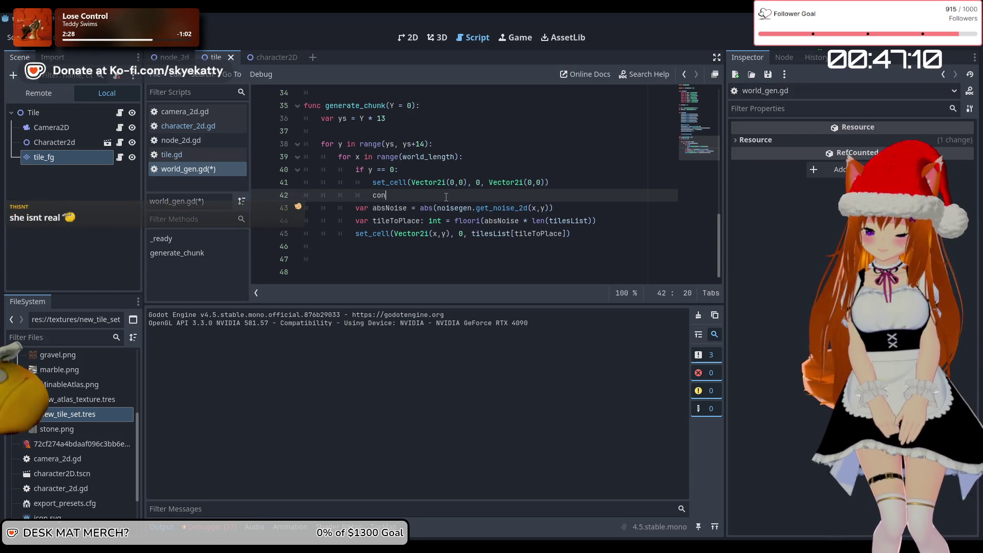
pyautogui.press('Down')
pyautogui.press('Down')
pyautogui.press('Return')
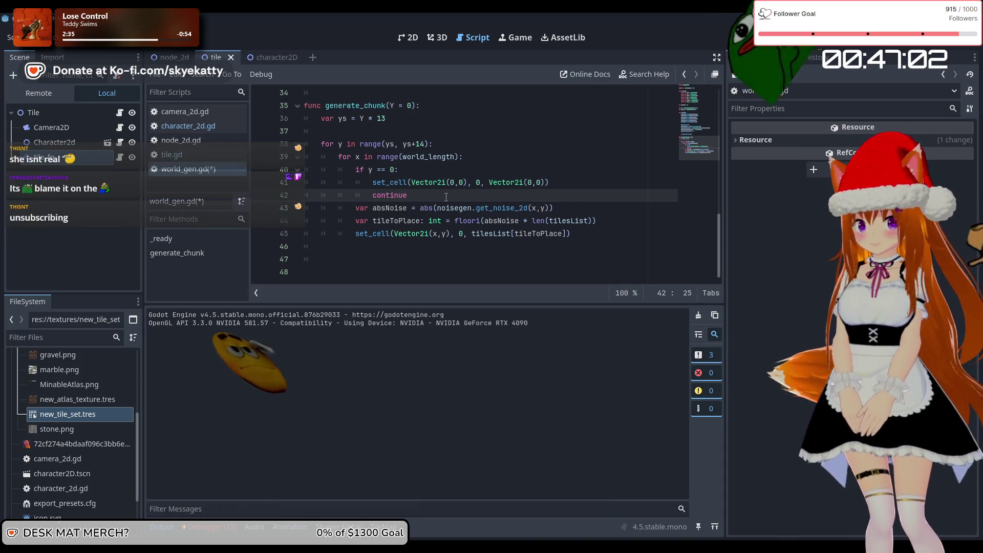
pyautogui.click(454, 184)
pyautogui.press('BackSpace')
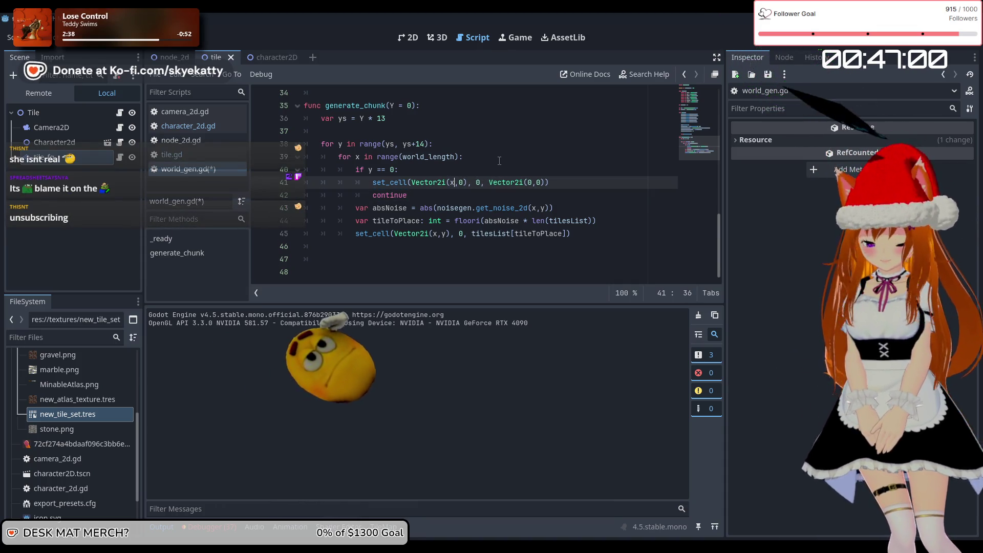
pyautogui.write('x')
pyautogui.press('Right')
pyautogui.press('Delete')
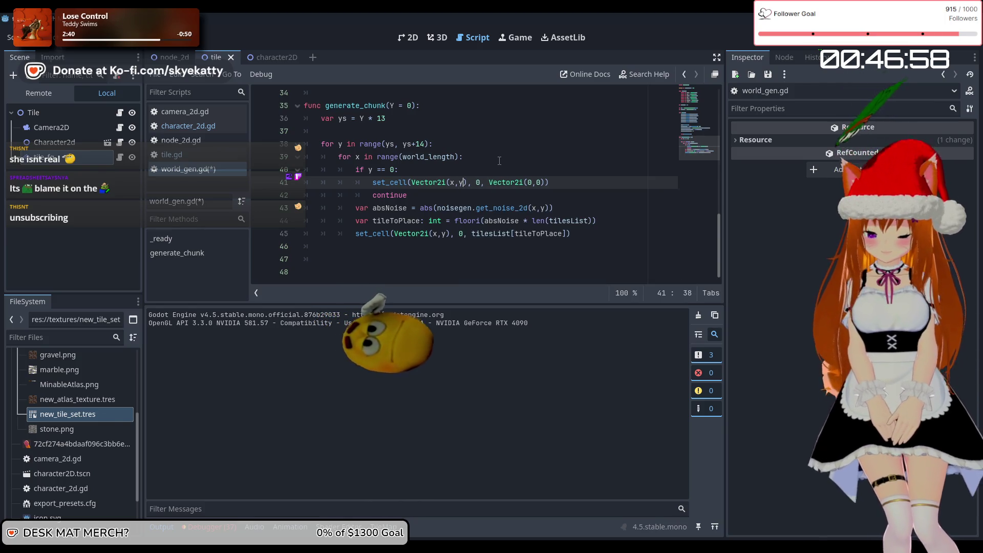
pyautogui.write('y')
pyautogui.click(498, 162)
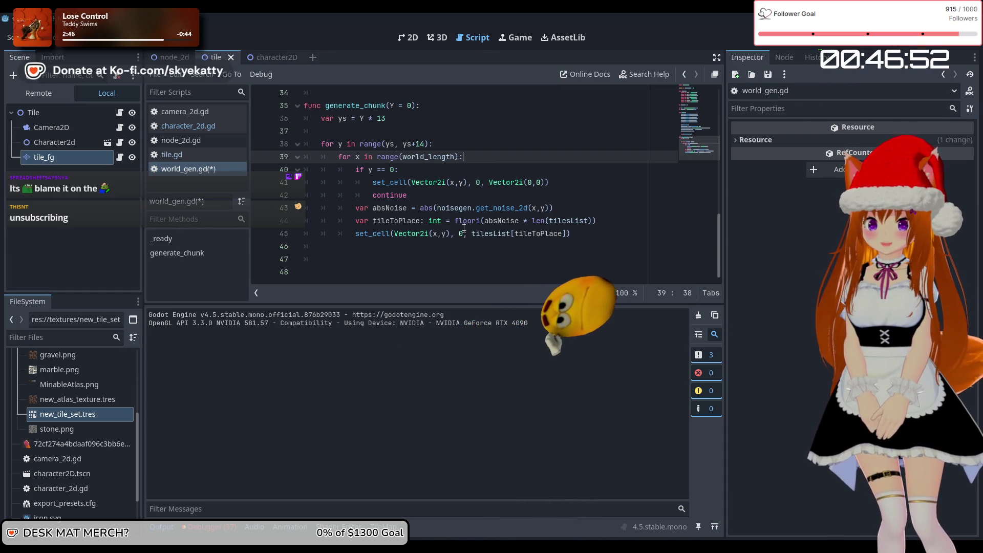
# Stop the previous game, then save and relaunch the project with F5
pyautogui.scroll(1, 464, 226)
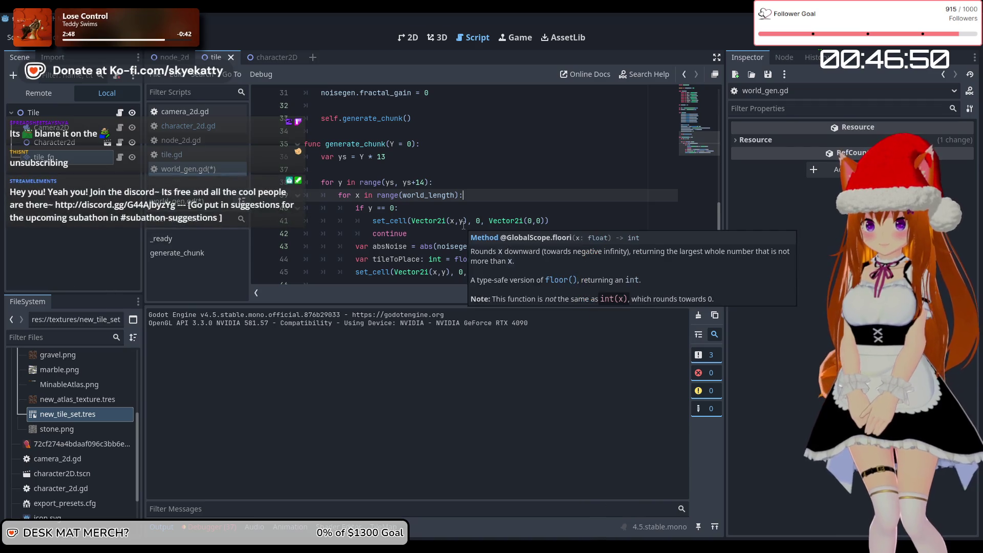
pyautogui.scroll(-1, 464, 226)
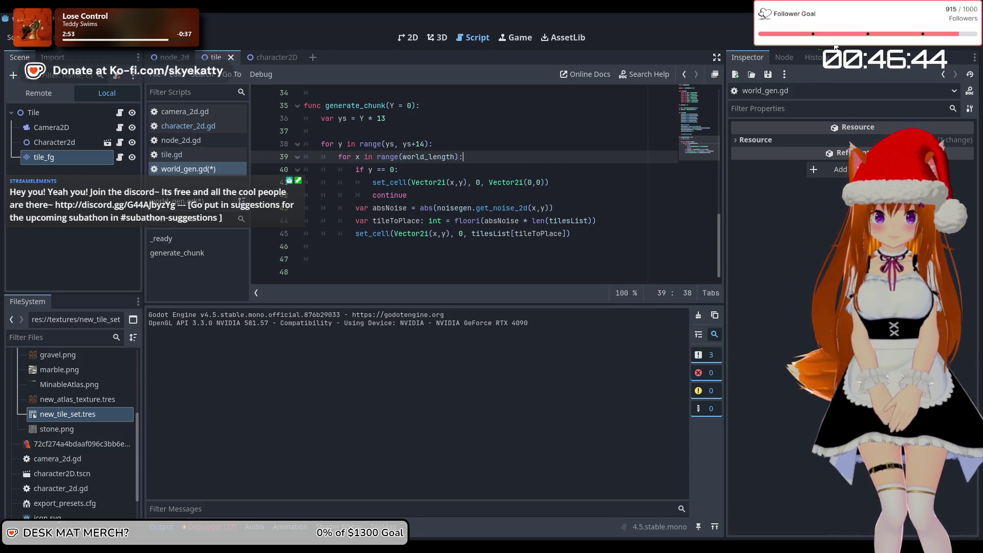
pyautogui.press('F8')
pyautogui.press('F5')
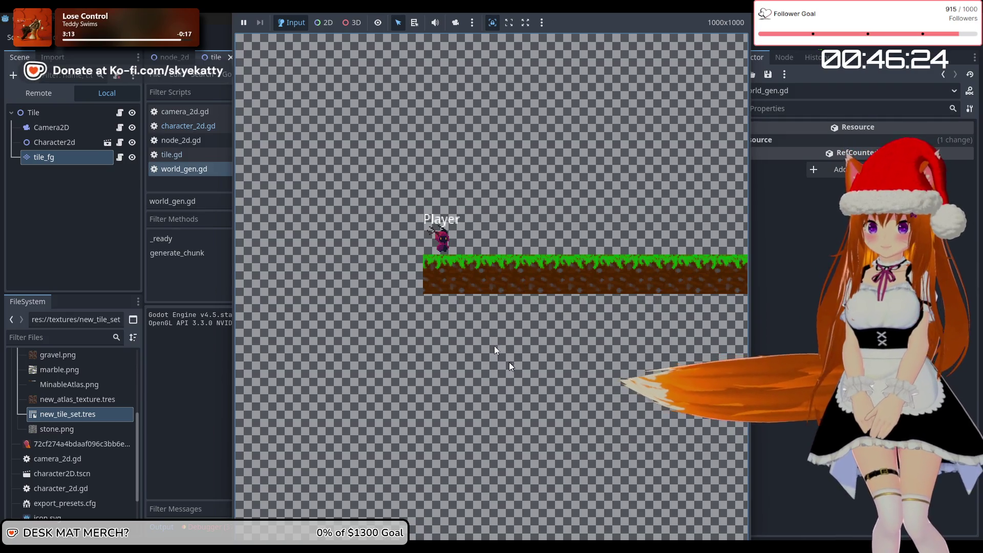
# Stop the game and browse the debugger's Errors (37) missing atlas tile entries
pyautogui.press('F8')
pyautogui.click(207, 528)
pyautogui.click(235, 314)
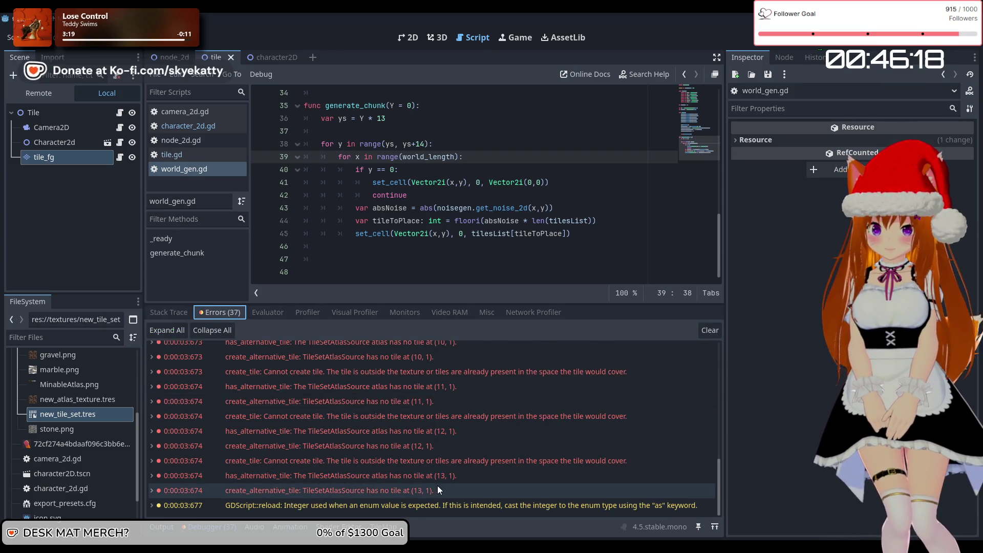
pyautogui.moveTo(437, 487)
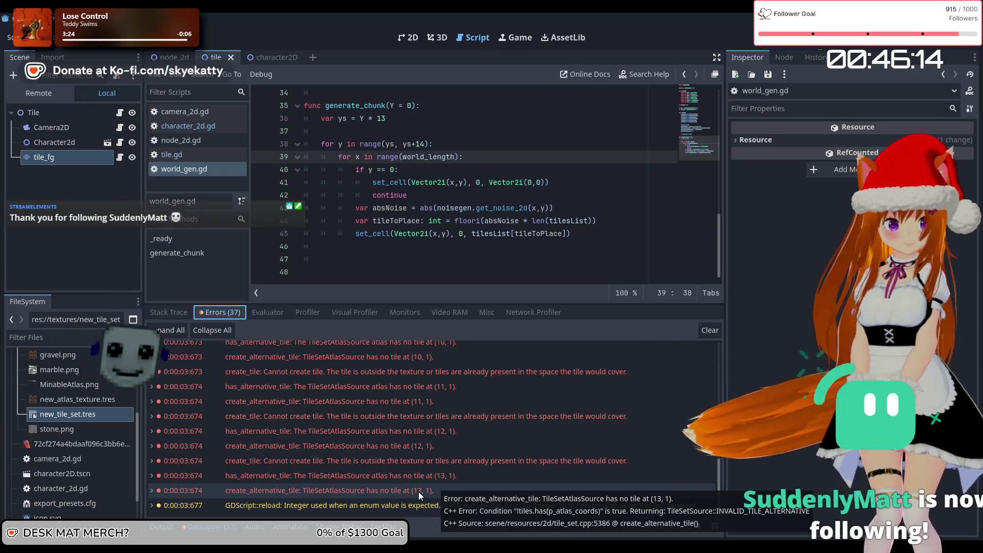
pyautogui.scroll(5, 419, 490)
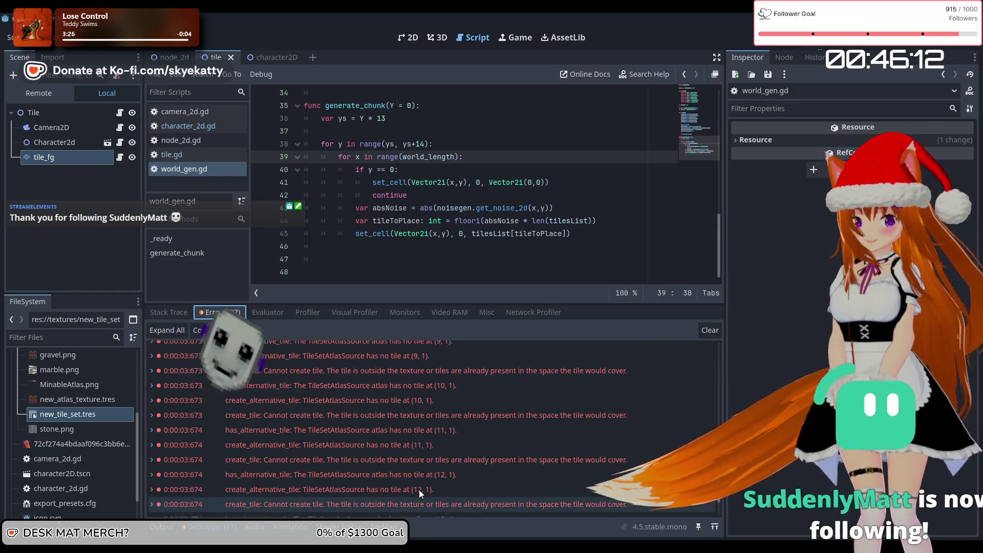
pyautogui.scroll(4, 420, 476)
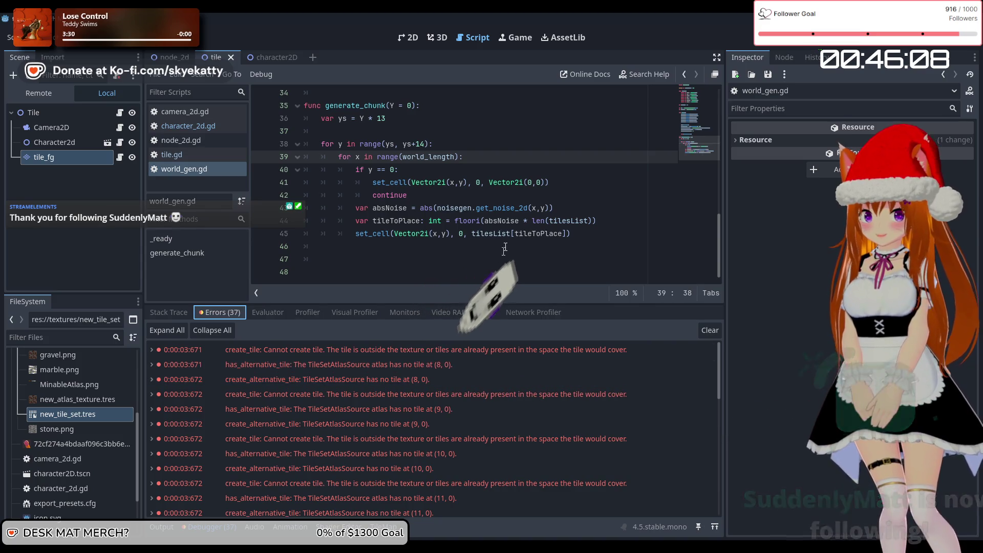
pyautogui.scroll(10, 507, 246)
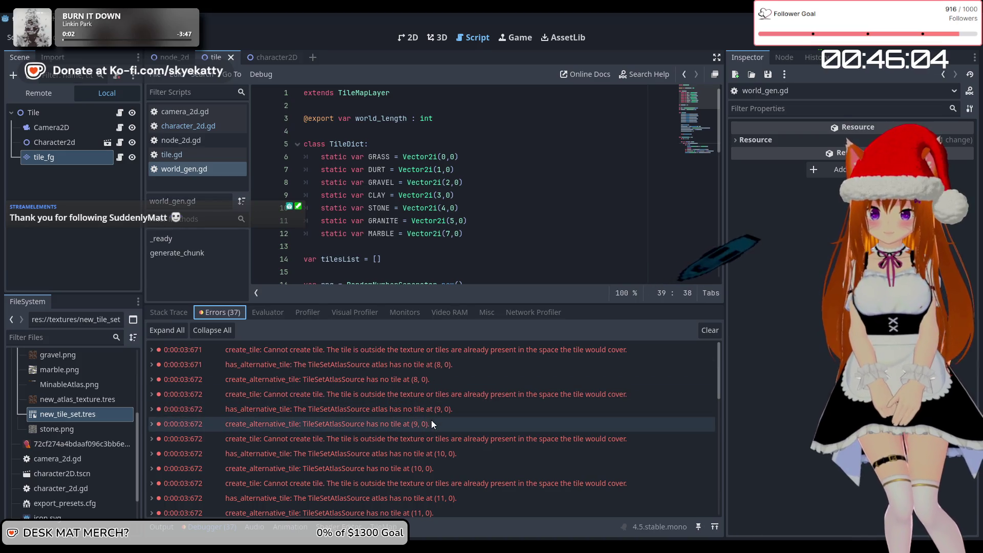
pyautogui.moveTo(433, 420)
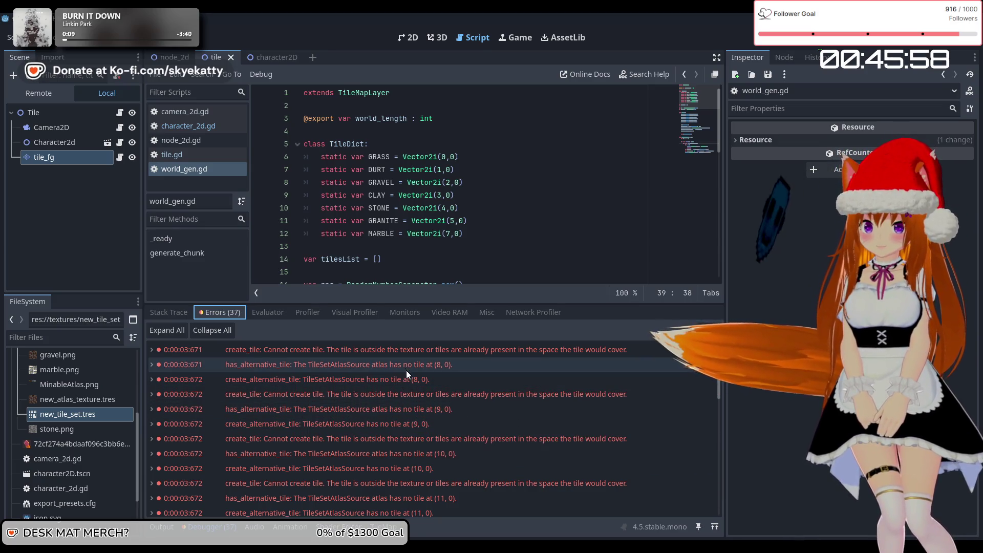
pyautogui.scroll(-2, 409, 374)
pyautogui.scroll(-10, 545, 244)
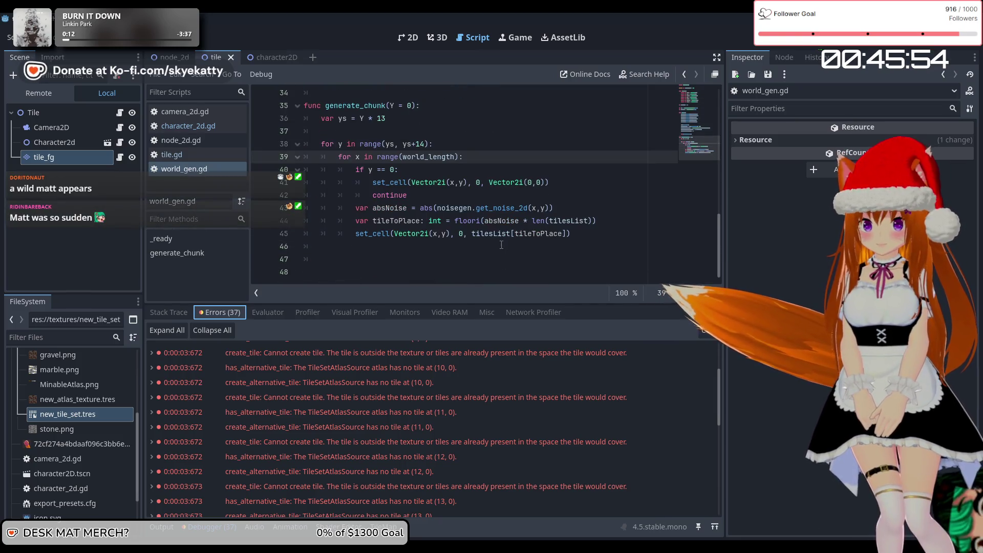
# Place the edit point before the closing brackets of line 45's set_cell call
pyautogui.click(566, 234)
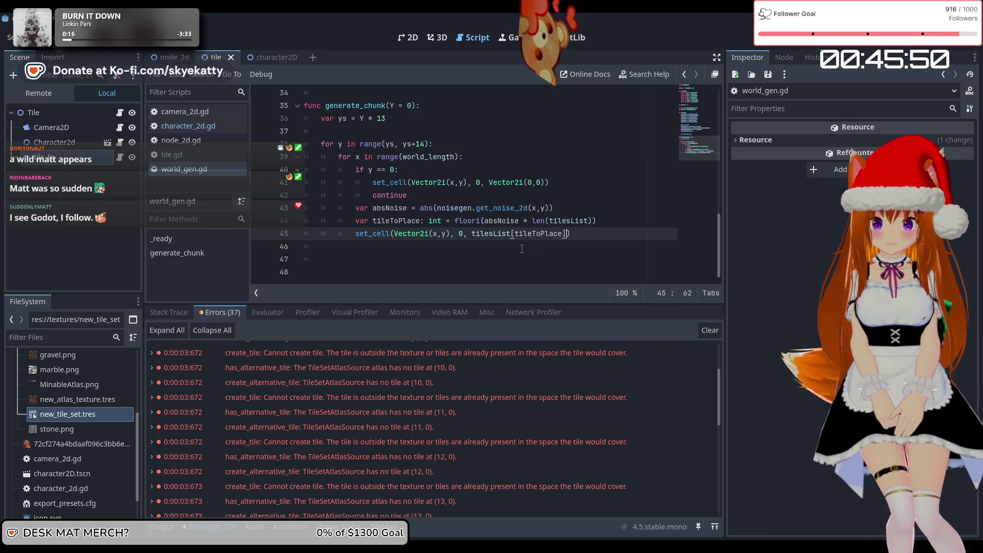
pyautogui.click(557, 236)
pyautogui.scroll(-10, 416, 405)
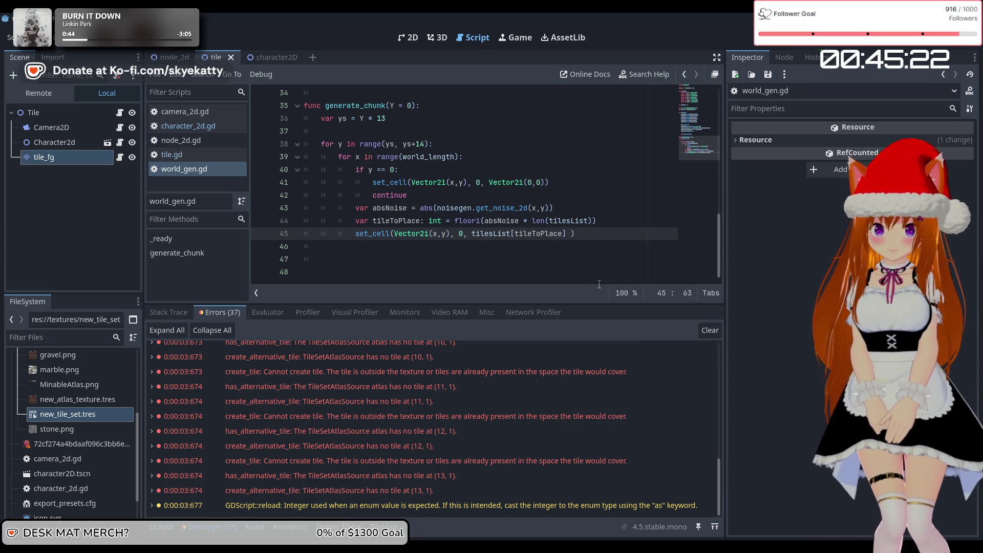
# Make line 45 read set_cell(Vector2i(x,y), 0, tilesList[tileToPlace]) with no space before ')'
pyautogui.press('BackSpace')
pyautogui.write(',')
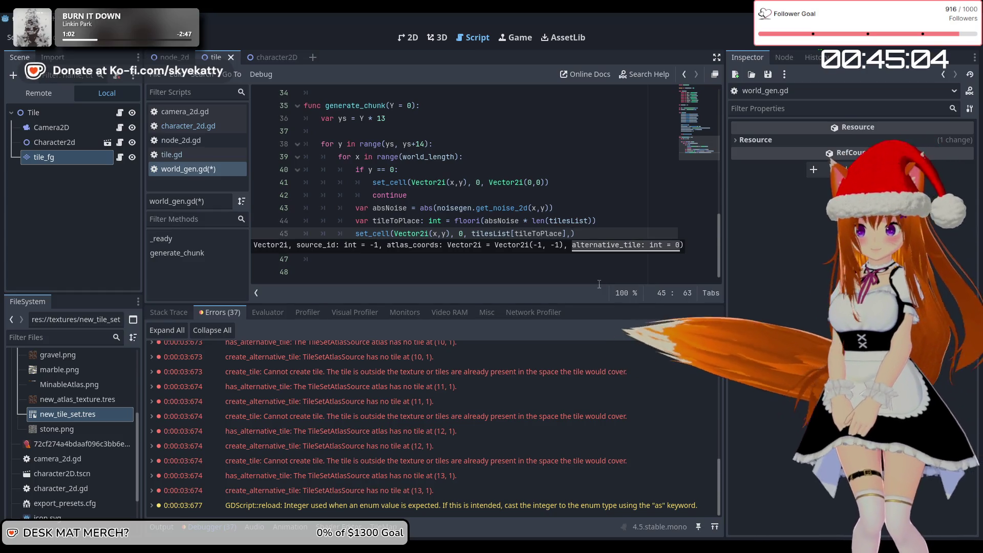
pyautogui.press('BackSpace')
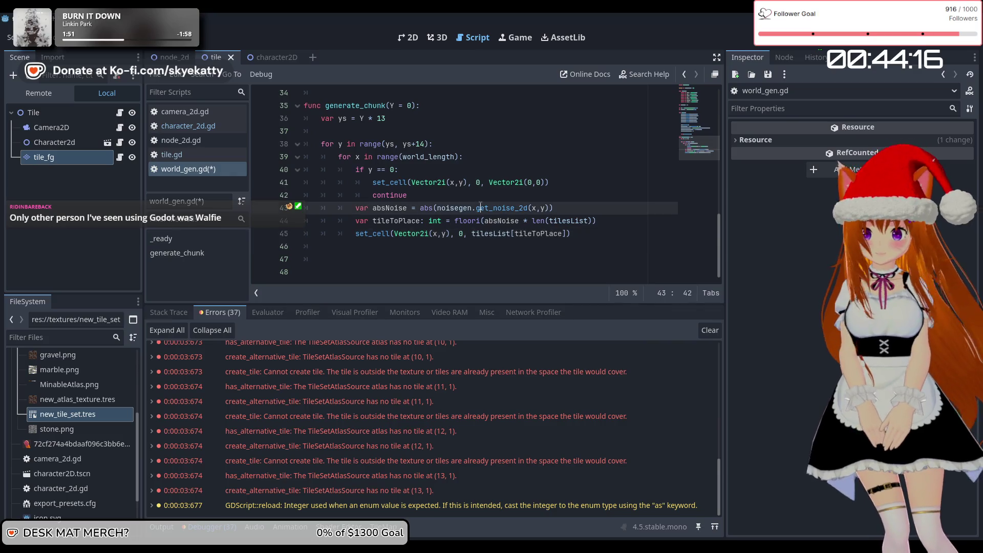
pyautogui.click(592, 236)
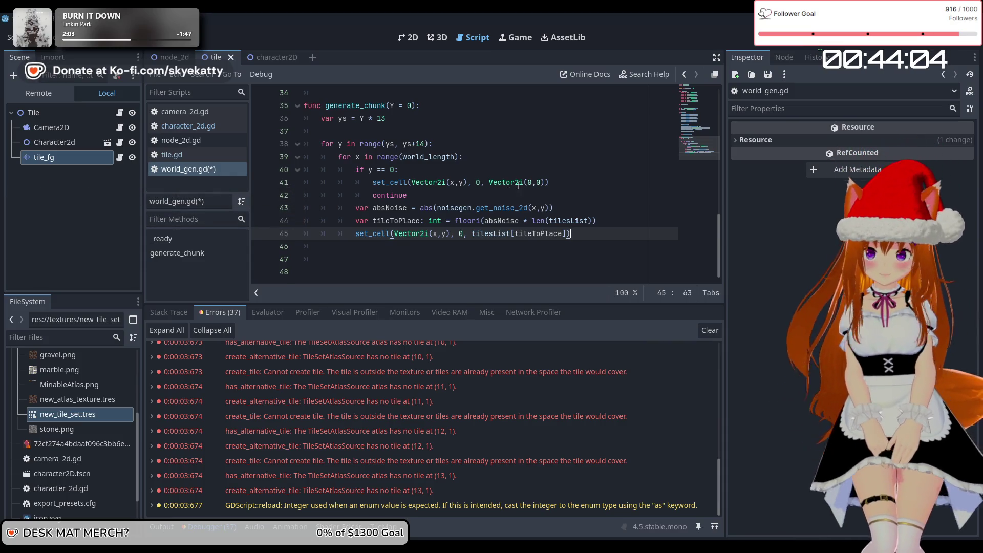
# Replace TYPE_PERLIN with TYPE_SIMPLEX on line 29, picking it from autocomplete
pyautogui.scroll(6, 518, 185)
pyautogui.scroll(-3, 518, 186)
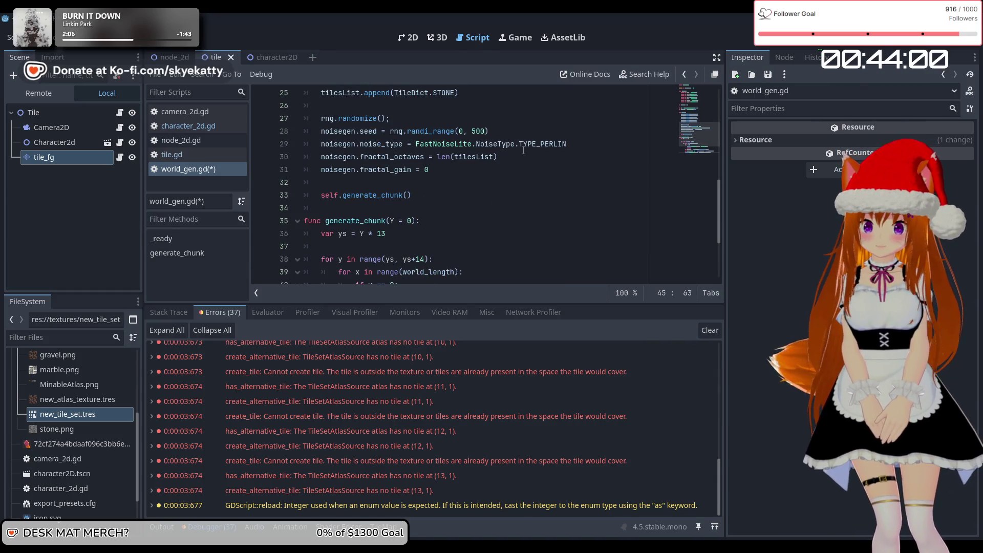
pyautogui.moveTo(495, 161)
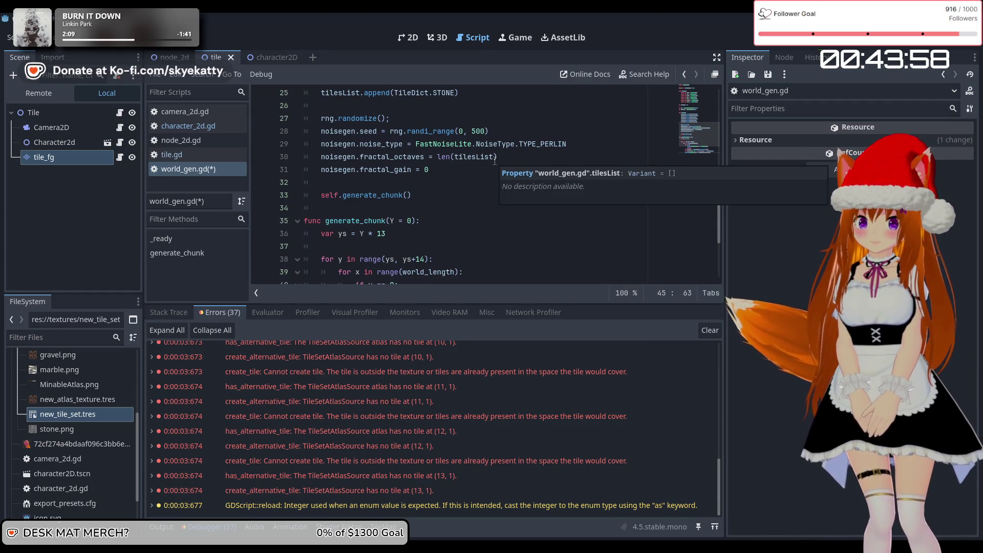
pyautogui.click(567, 147)
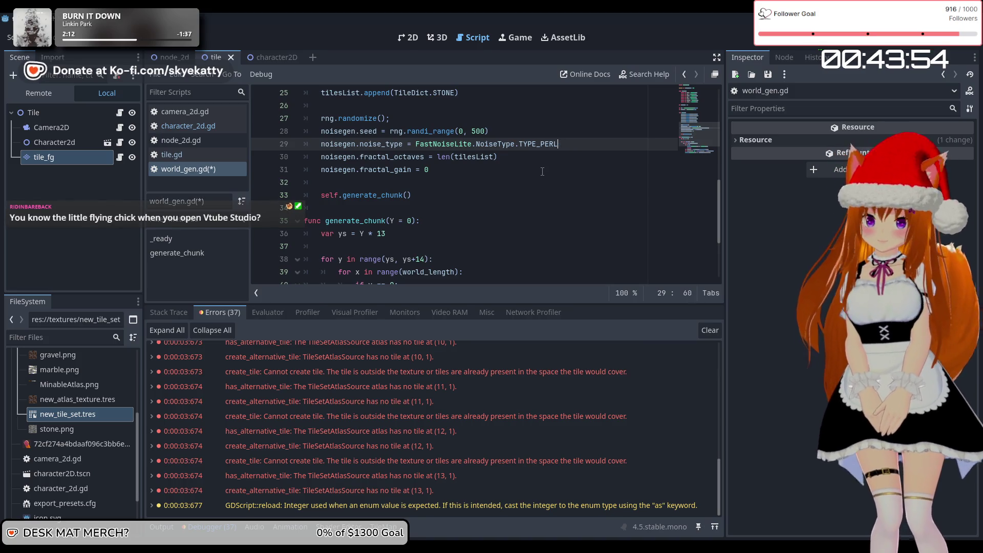
pyautogui.press('BackSpace')
pyautogui.press('BackSpace')
pyautogui.press('BackSpace')
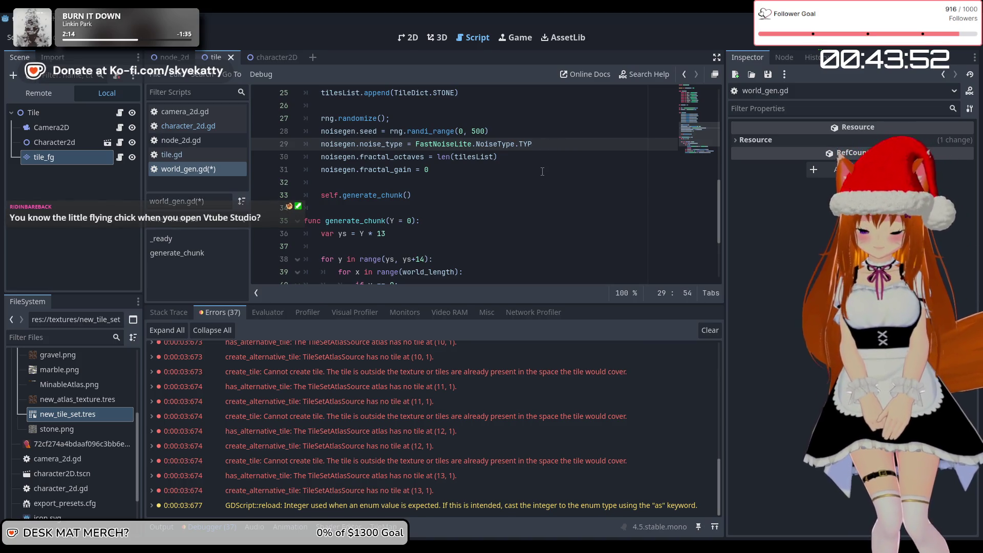
pyautogui.write('E_')
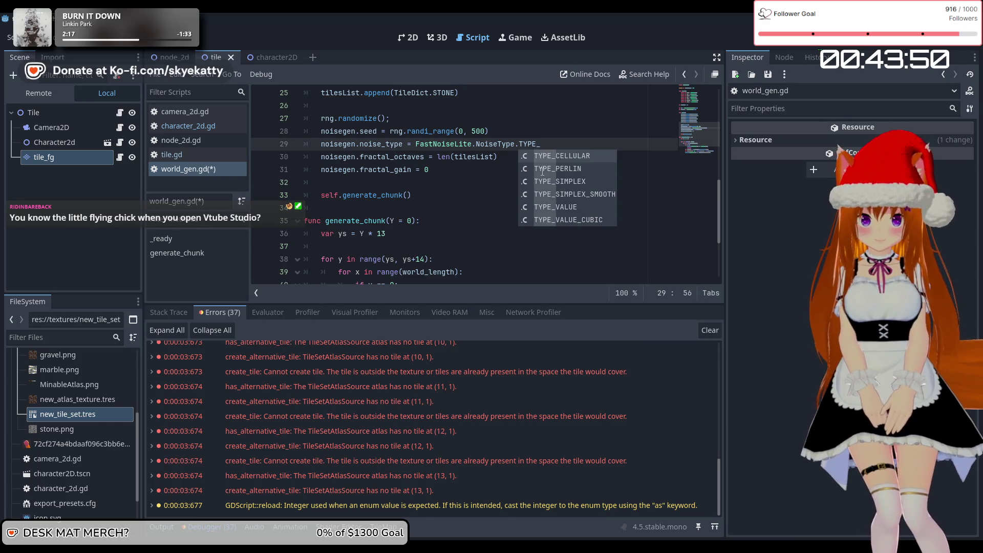
pyautogui.click(585, 183)
pyautogui.click(583, 182)
pyautogui.scroll(-3, 583, 181)
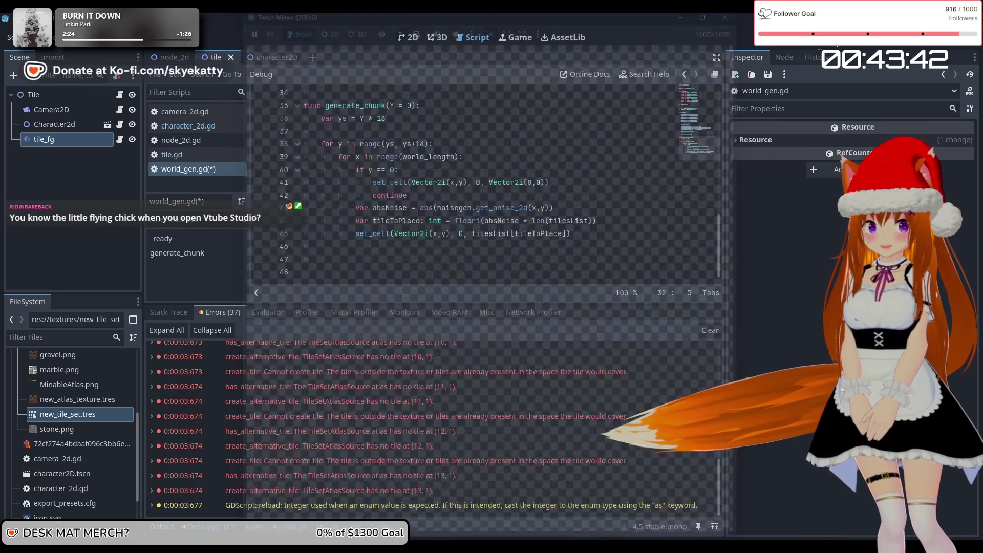
pyautogui.press('F5')
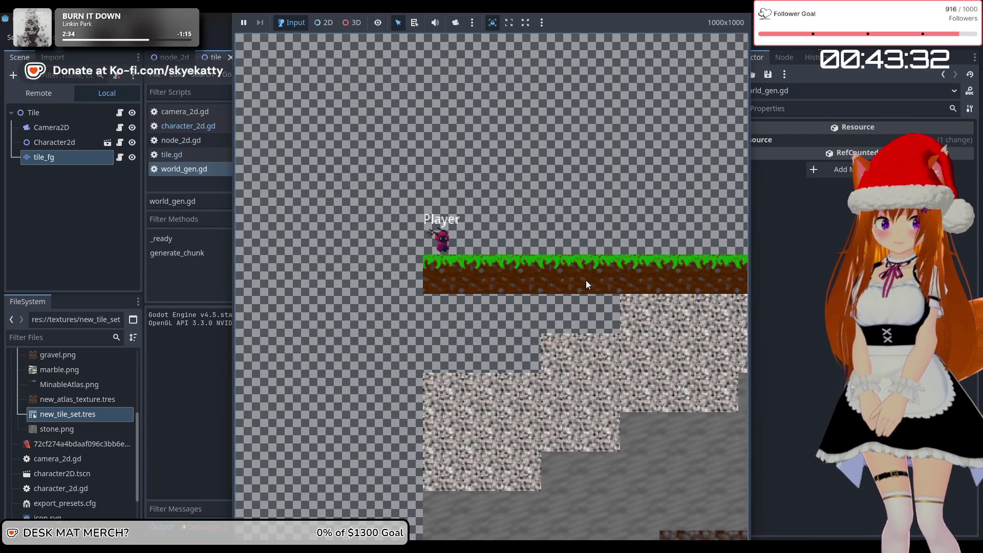
pyautogui.press('F8')
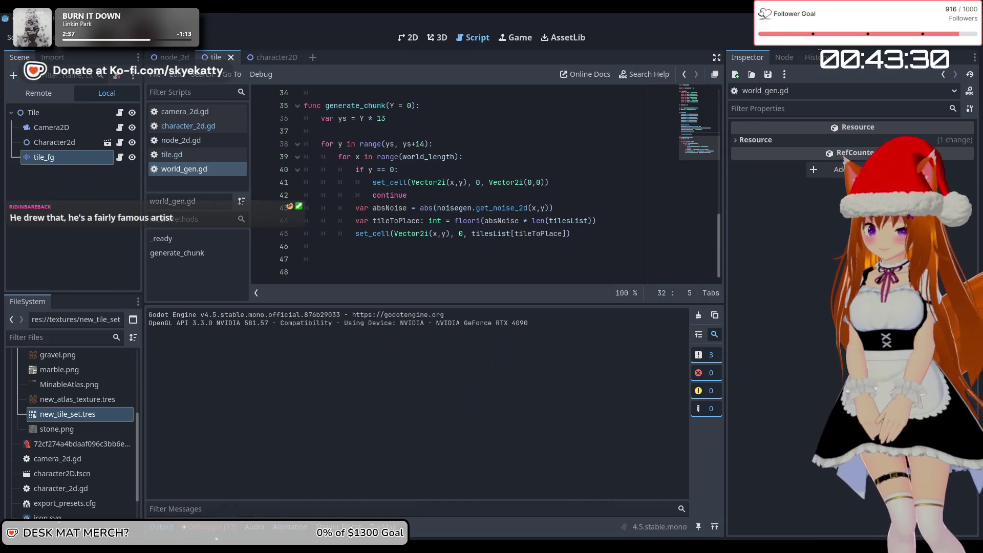
pyautogui.click(217, 528)
pyautogui.scroll(1, 304, 452)
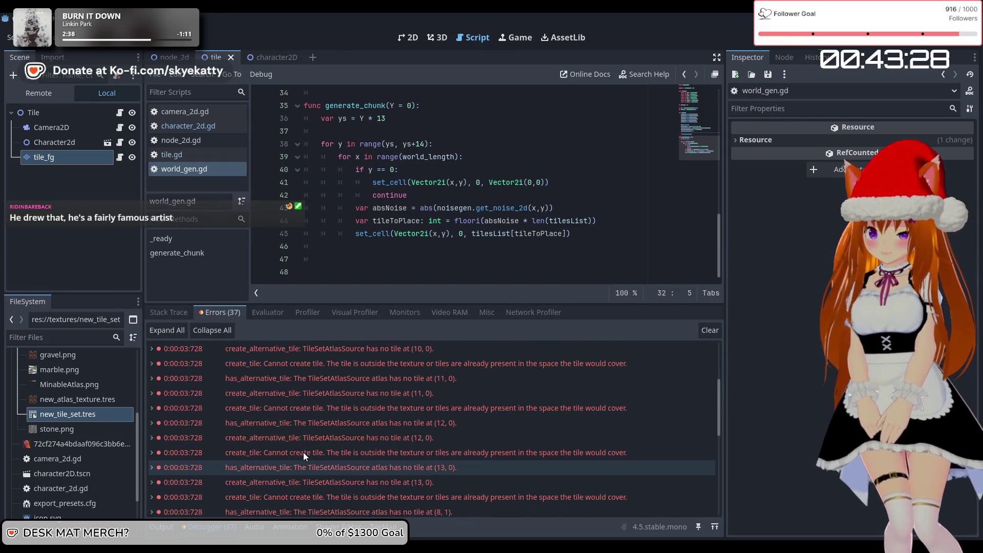
pyautogui.scroll(3, 303, 453)
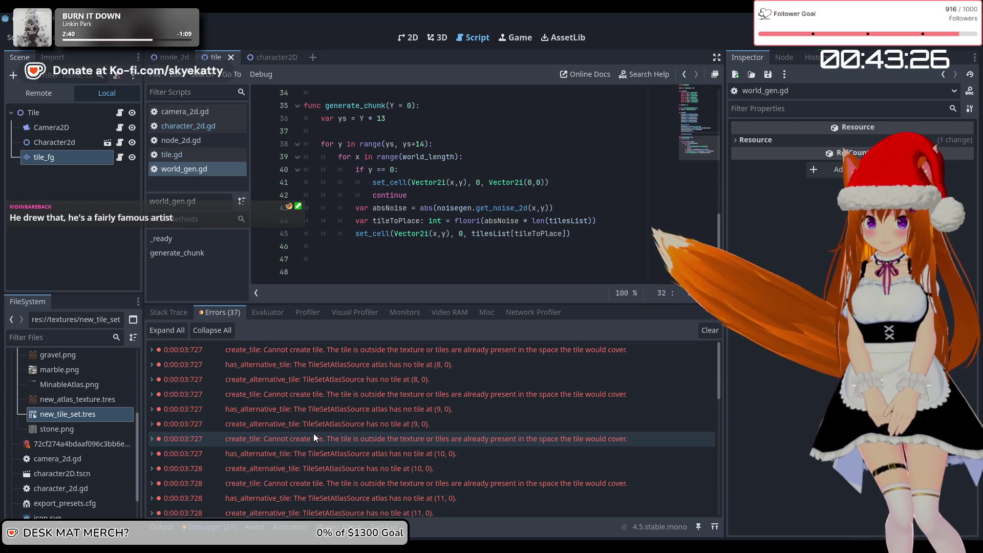
pyautogui.scroll(-1, 343, 440)
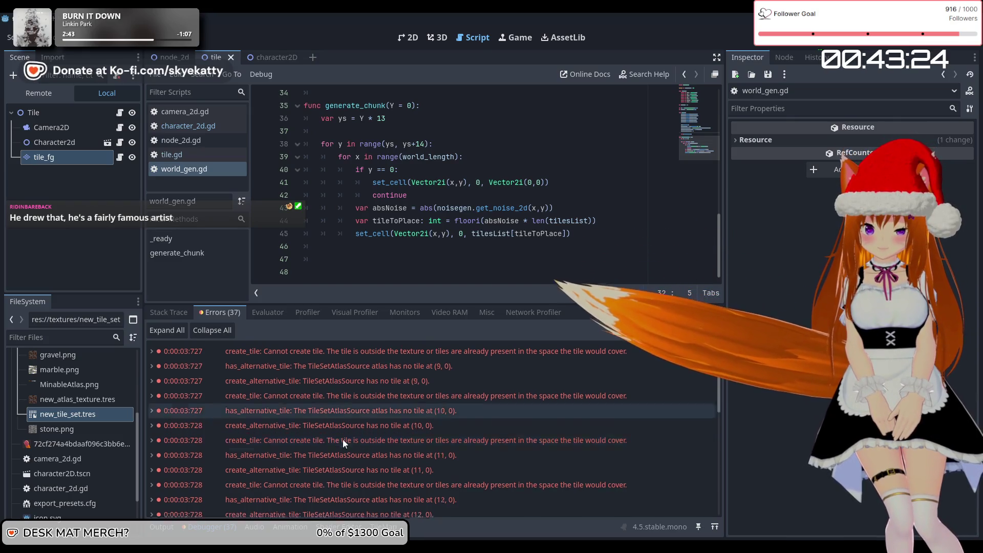
pyautogui.scroll(-5, 346, 438)
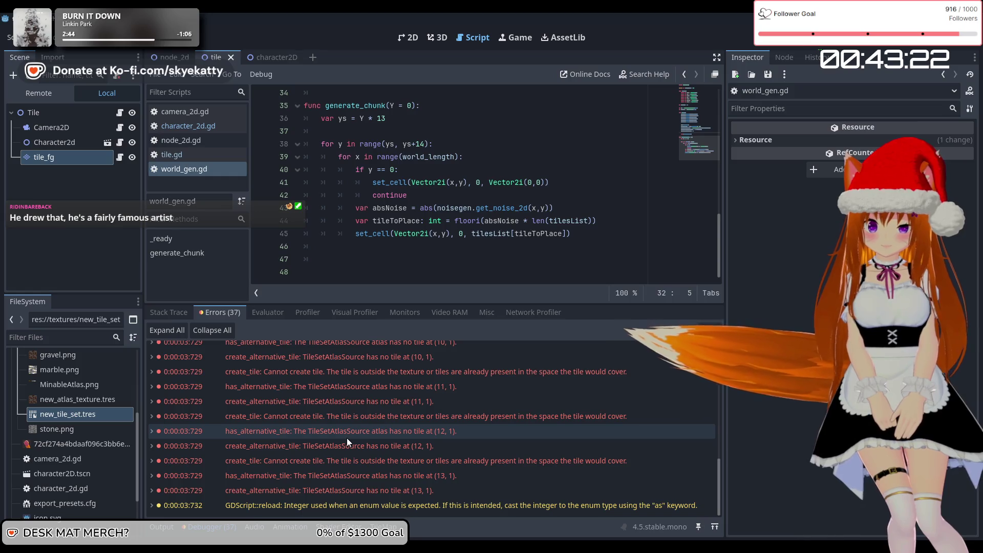
pyautogui.scroll(4, 348, 438)
pyautogui.scroll(1, 507, 218)
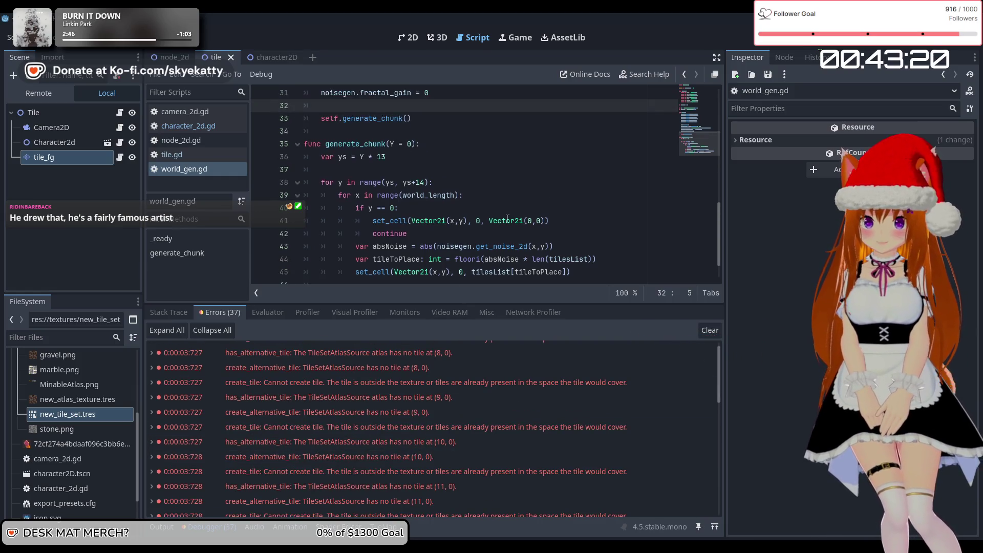
pyautogui.scroll(-1, 579, 234)
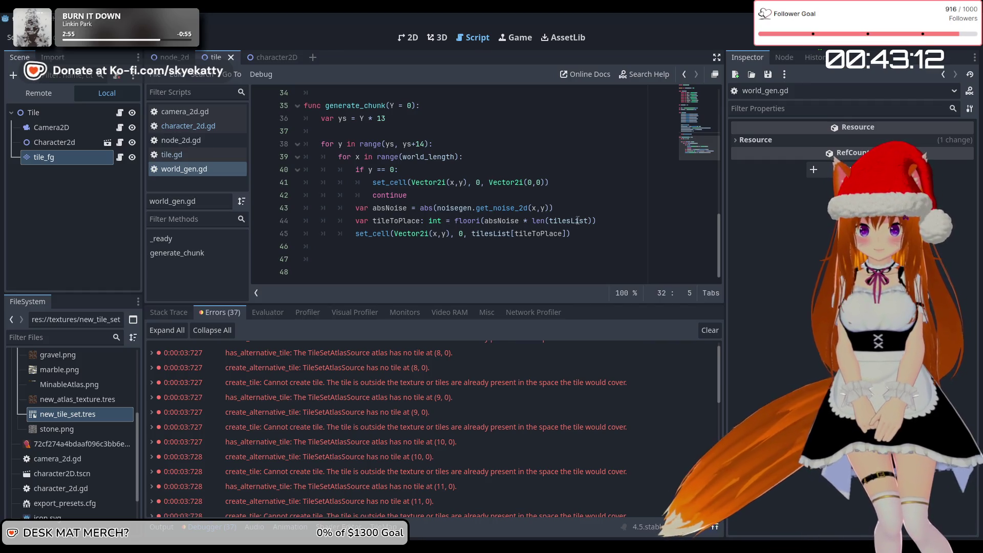
pyautogui.click(594, 221)
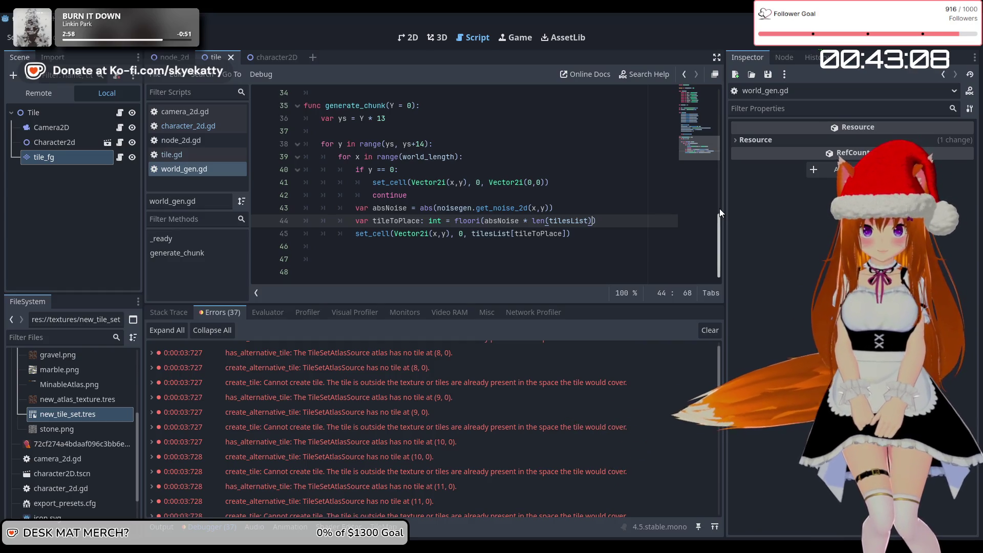
# Change line 44 to floori(absNoise * (len(tilesList)-1)) and stop the running game
pyautogui.write('-1')
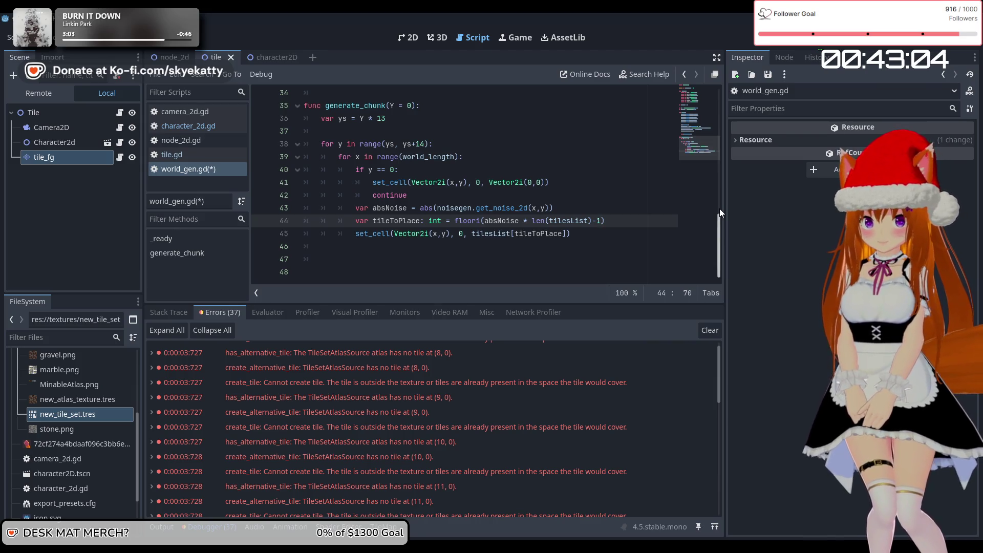
pyautogui.write(')')
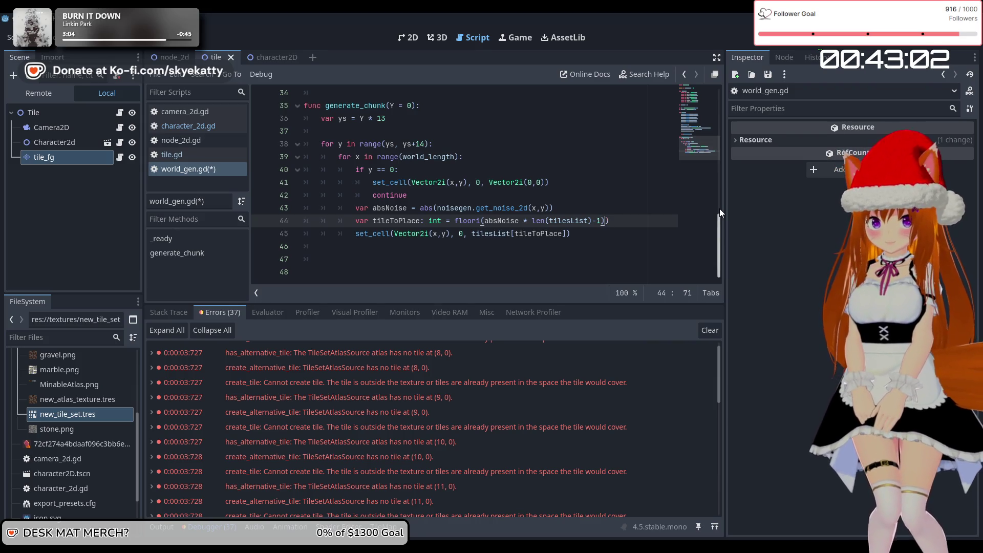
pyautogui.press('Left')
pyautogui.press('Left')
pyautogui.press('Left')
pyautogui.press('Left')
pyautogui.press('Left')
pyautogui.write('(')
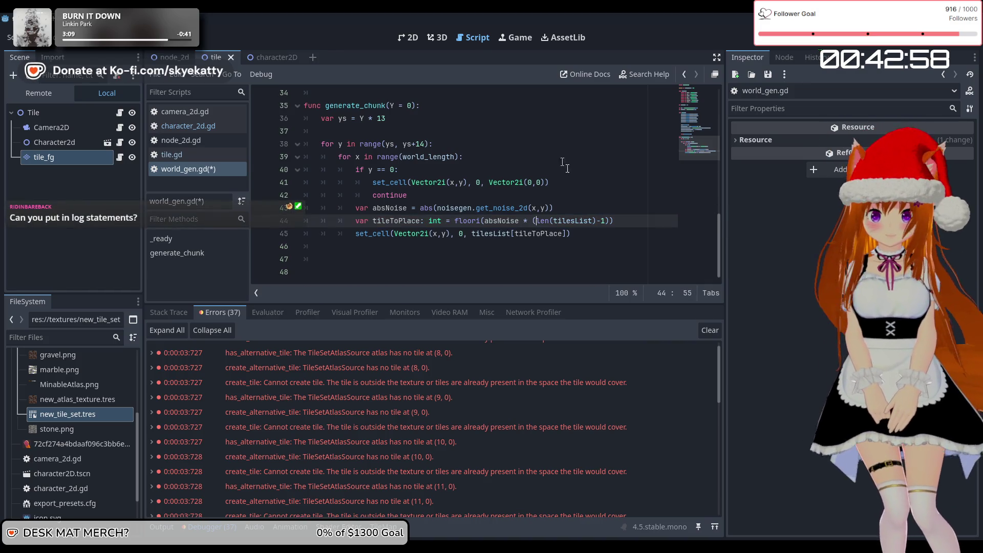
pyautogui.scroll(1, 605, 200)
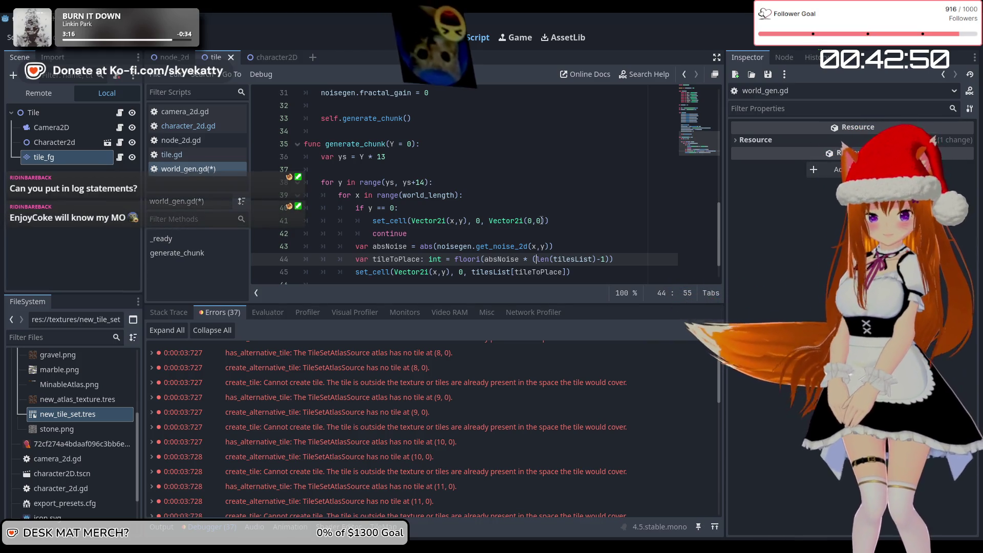
pyautogui.scroll(-1, 584, 174)
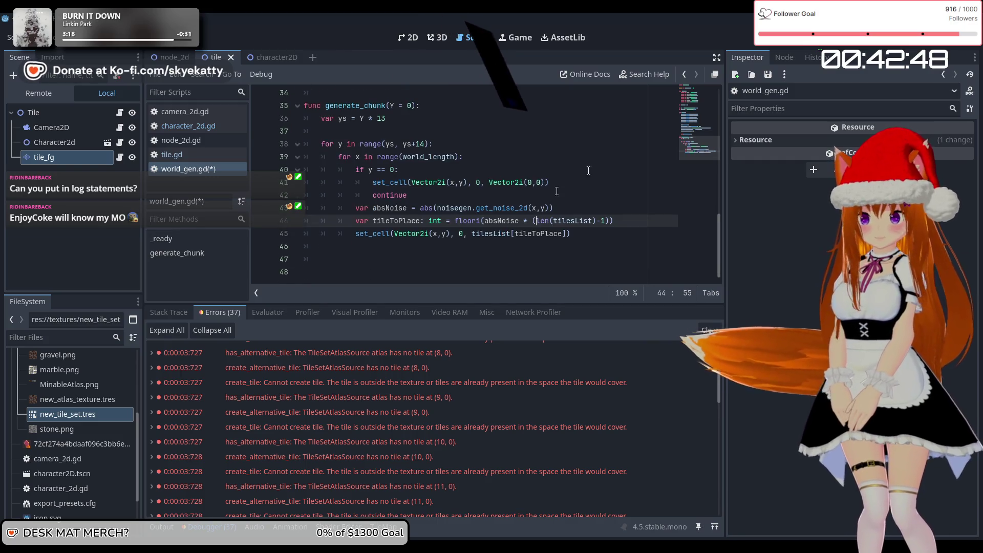
pyautogui.press('F8')
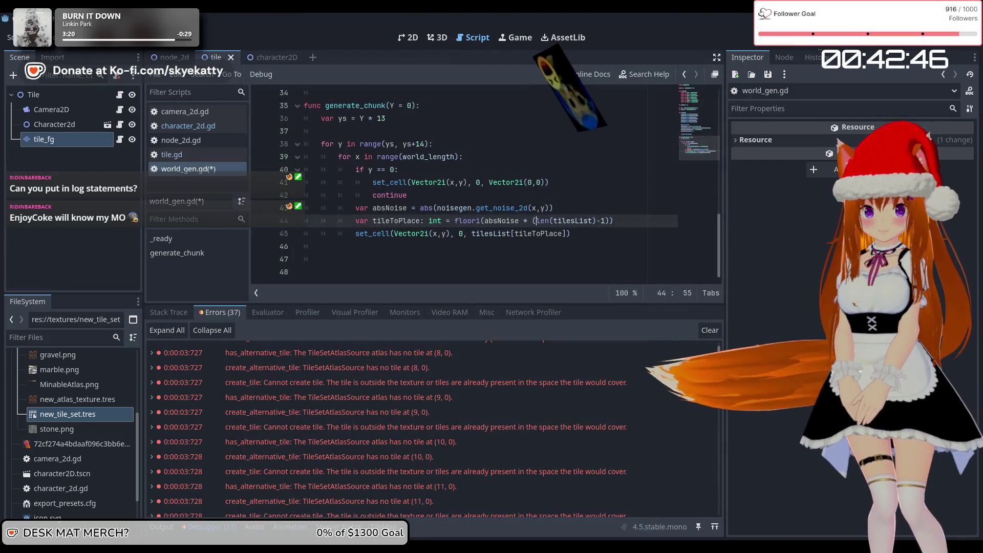
# Run the project to view the generated terrain, then stop it with F8
pyautogui.press('F5')
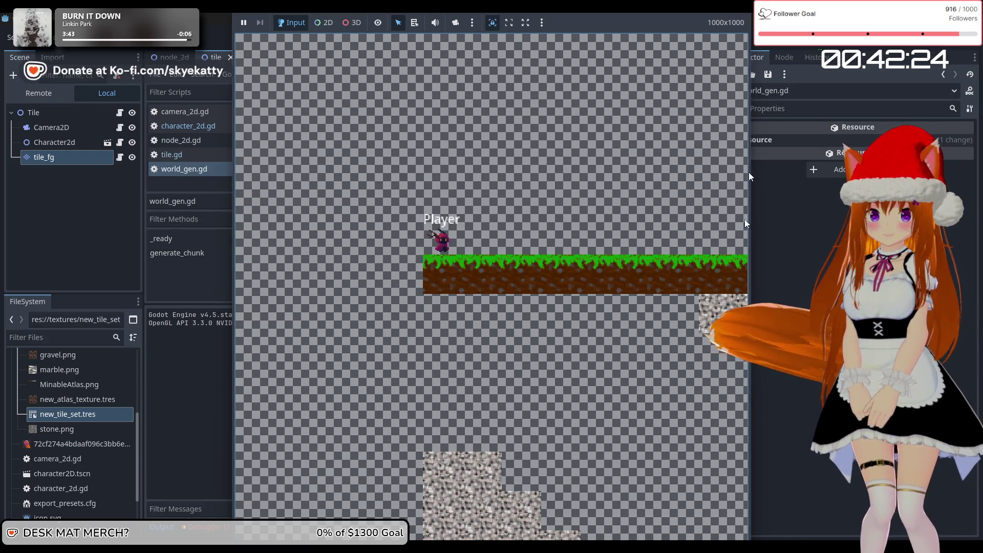
pyautogui.press('F8')
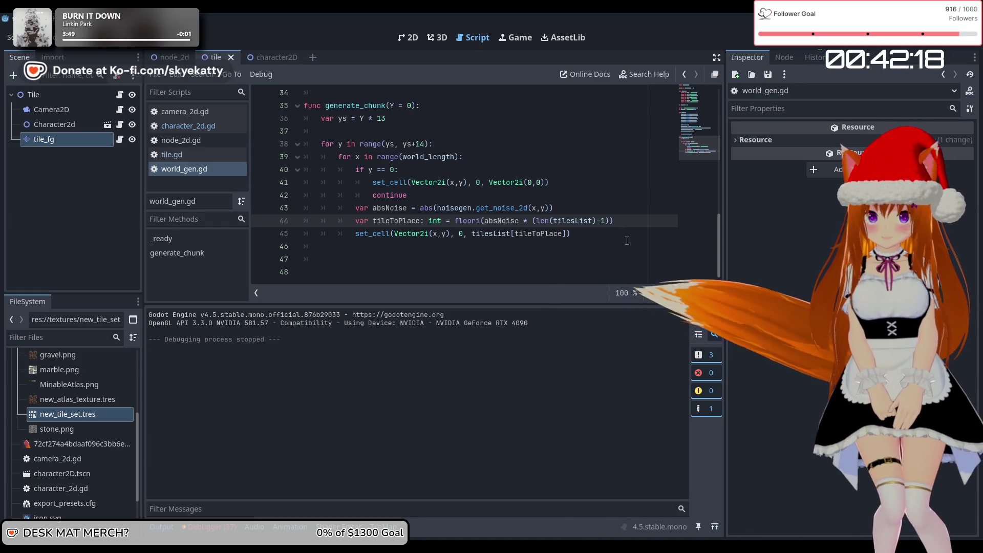
# Remove the -1 and extra parentheses so line 44 uses plain len(tilesList)
pyautogui.press('BackSpace')
pyautogui.press('BackSpace')
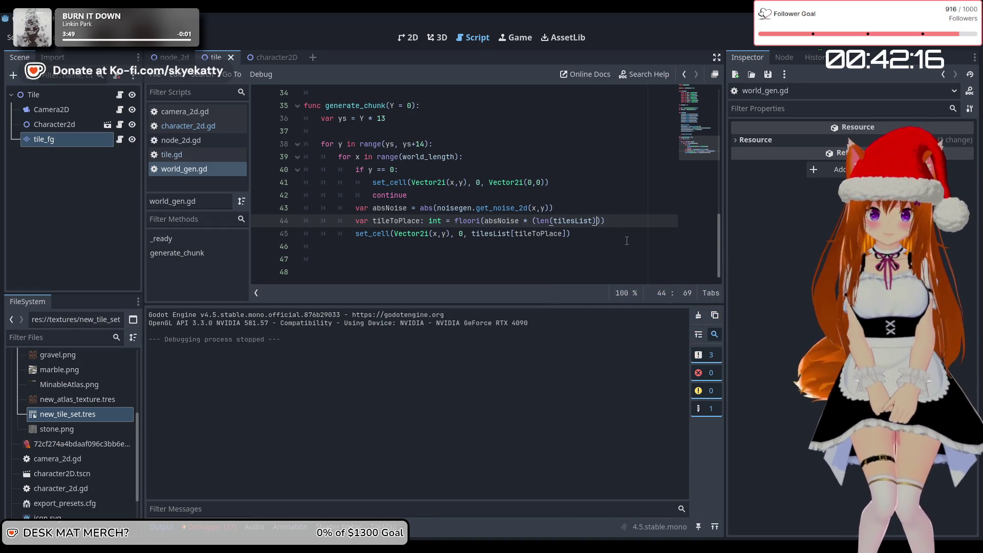
pyautogui.press('BackSpace')
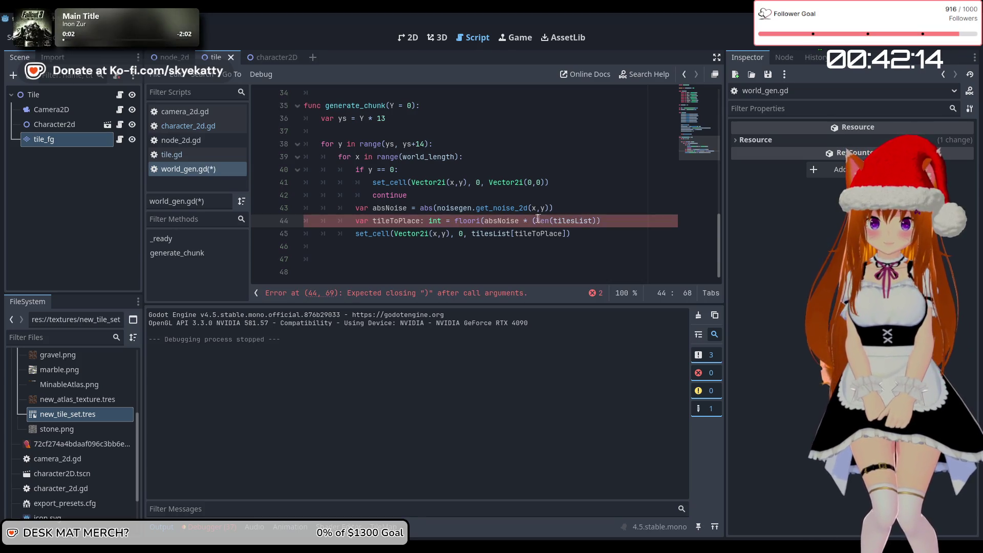
pyautogui.click(539, 219)
pyautogui.press('BackSpace')
pyautogui.scroll(3, 502, 219)
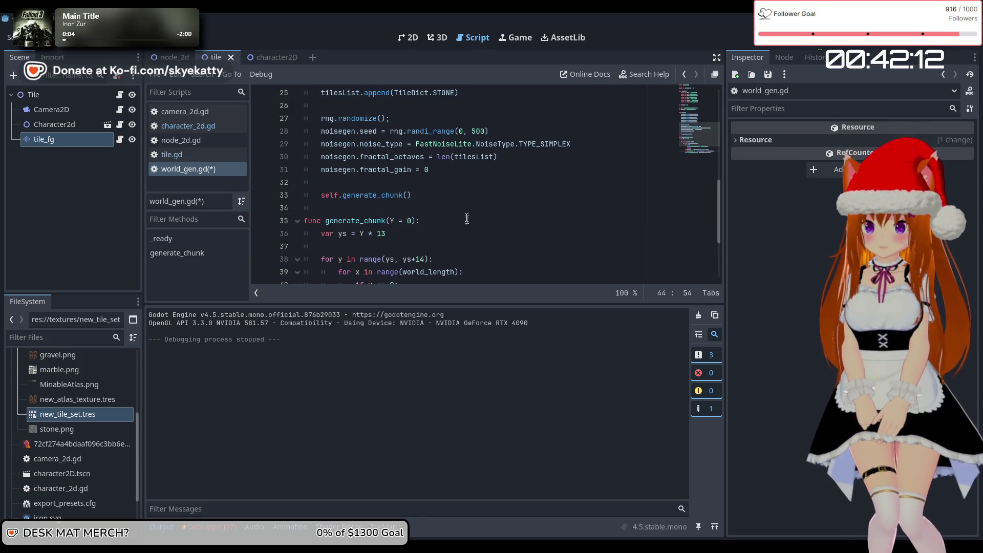
pyautogui.scroll(-1, 467, 219)
# Append -1 to len(tilesList) on the fractal_octaves line 30, then run the project
pyautogui.scroll(3, 518, 249)
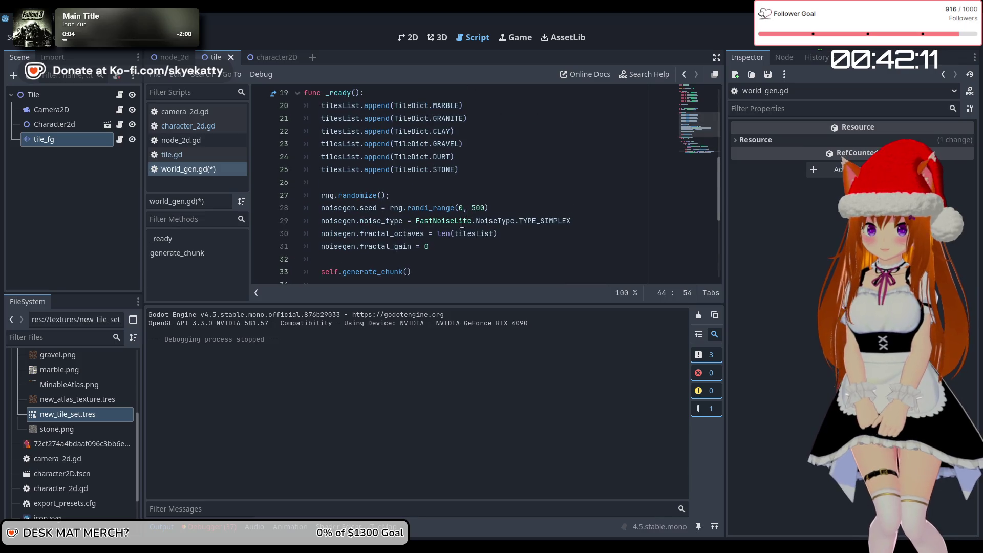
pyautogui.click(512, 237)
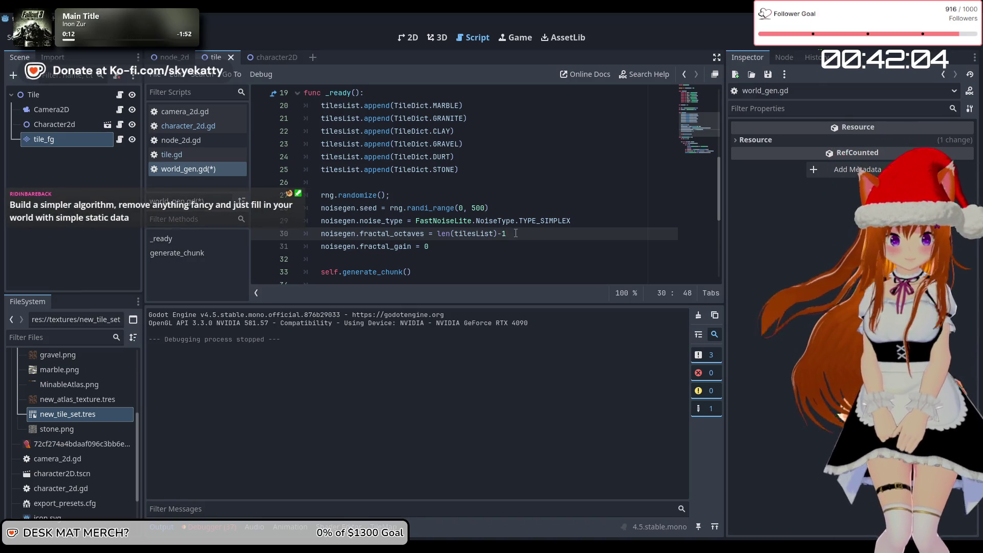
pyautogui.scroll(-2, 526, 246)
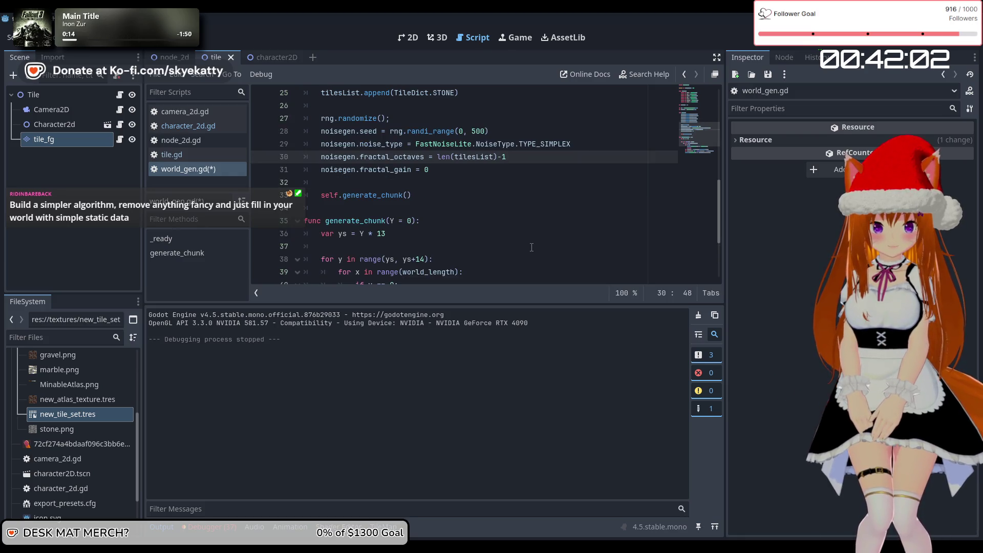
pyautogui.scroll(-3, 532, 247)
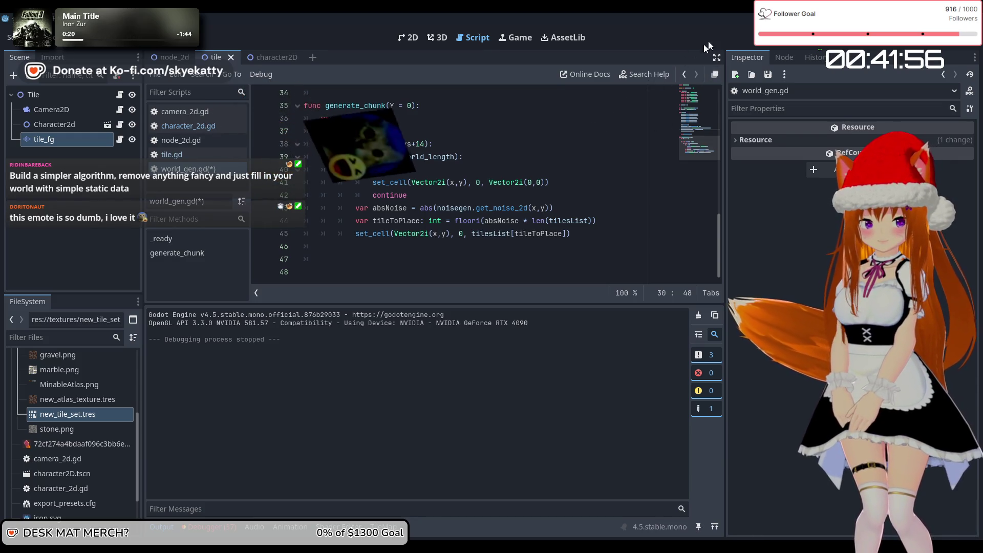
pyautogui.click(798, 45)
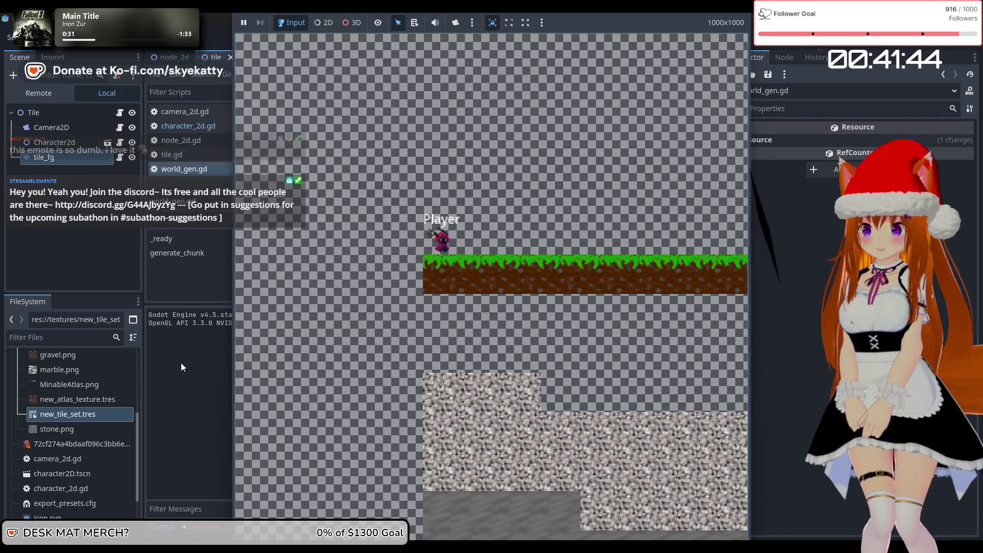
# Close the running game and scroll world_gen.gd up to the TileDict GRASS–MARBLE entries
pyautogui.press('F8')
pyautogui.scroll(10, 466, 270)
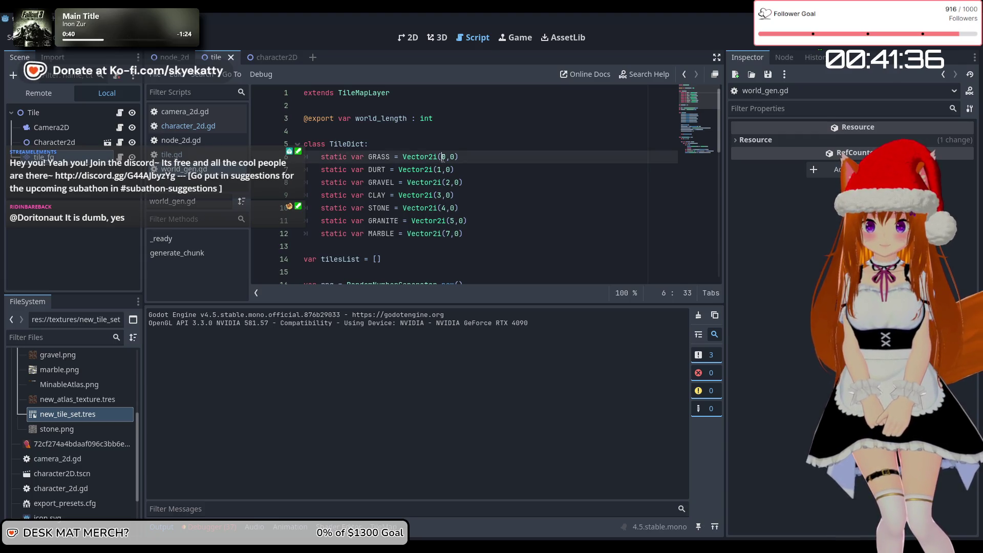
# Check the CLAY coordinate line in world_gen.gd, then open new_tile_set.tres in the TileSet editor
pyautogui.click(440, 197)
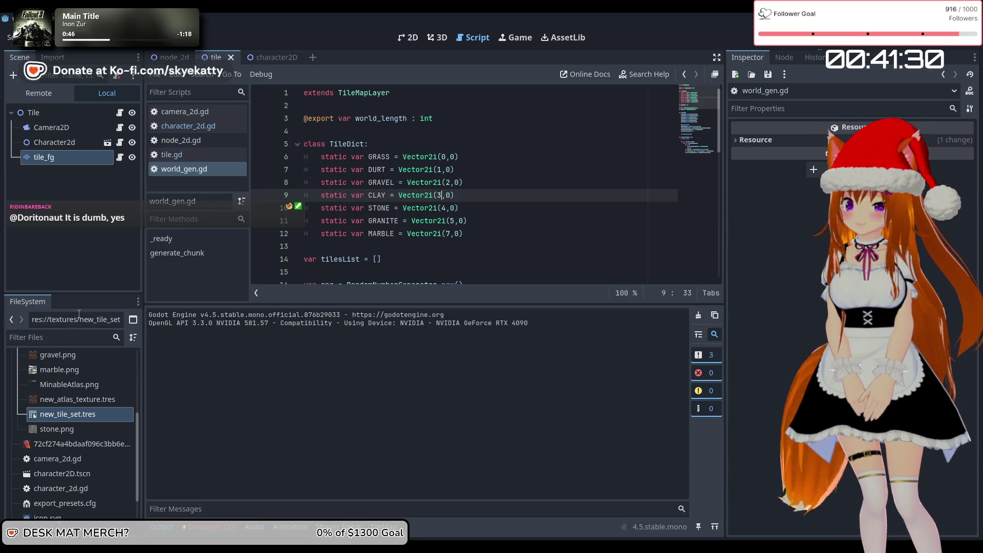
pyautogui.scroll(-3, 433, 204)
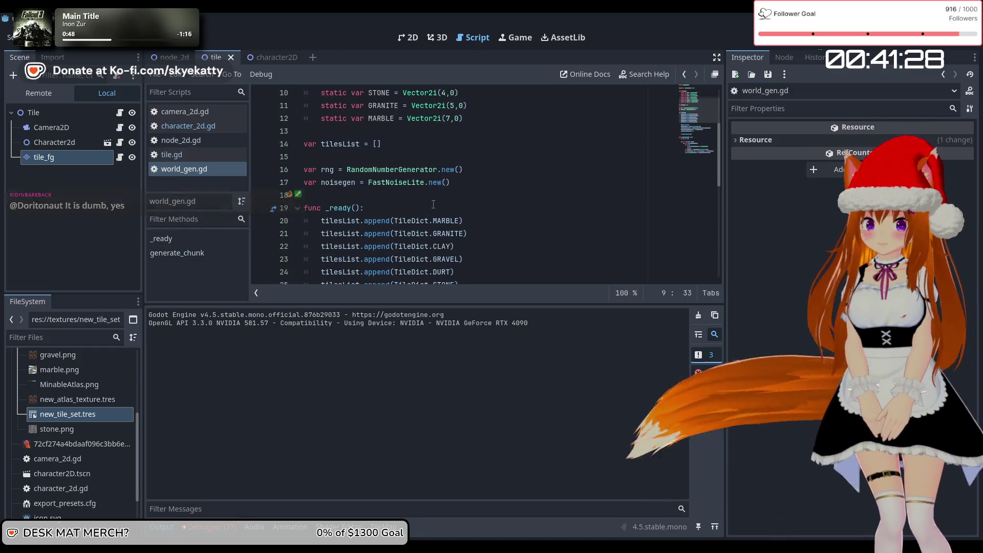
pyautogui.scroll(-2, 489, 185)
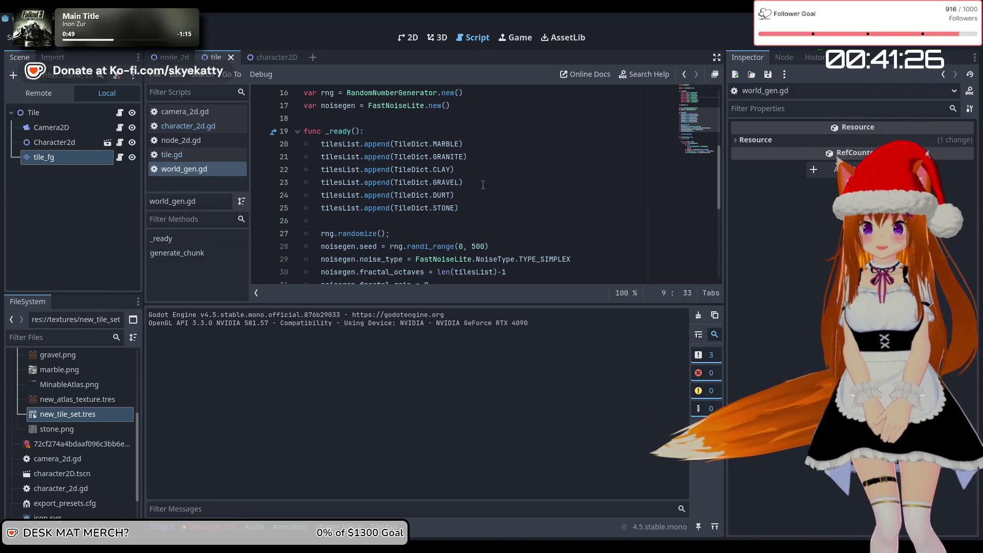
pyautogui.scroll(1, 486, 186)
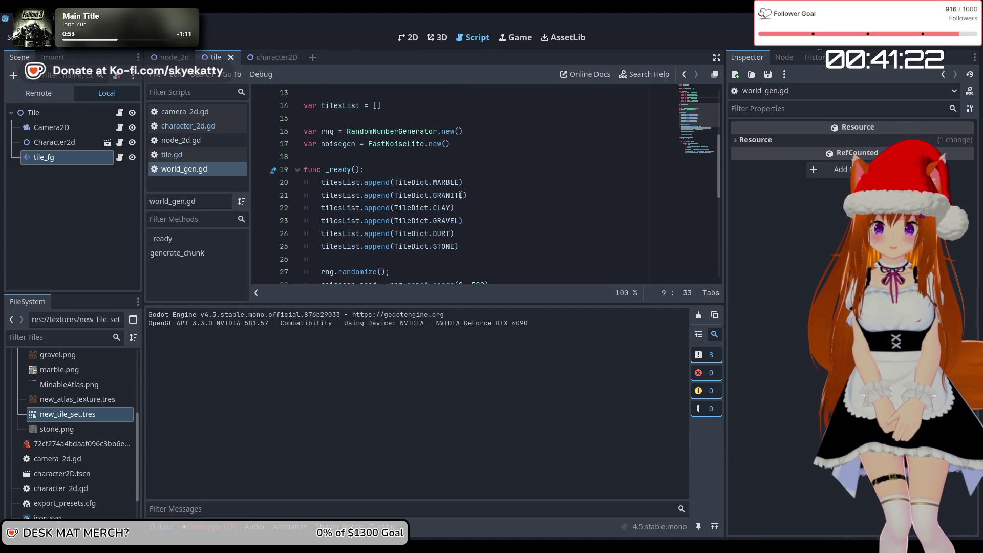
pyautogui.scroll(-4, 464, 194)
pyautogui.scroll(3, 481, 197)
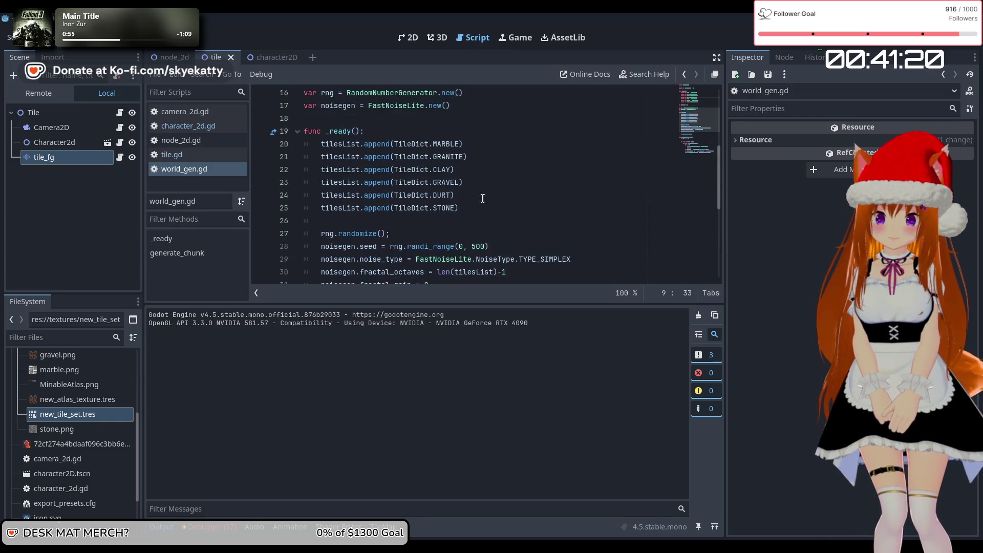
pyautogui.scroll(1, 482, 200)
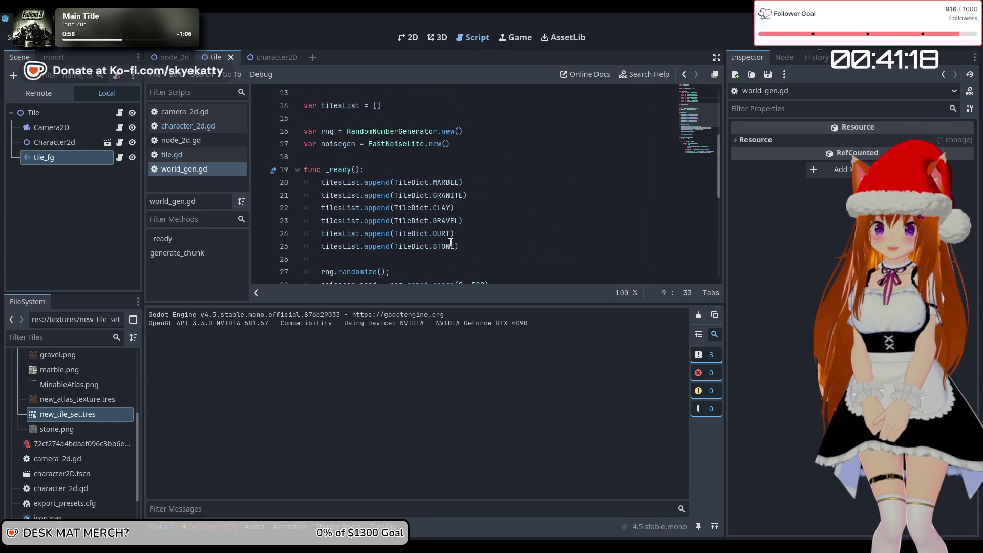
pyautogui.scroll(4, 458, 231)
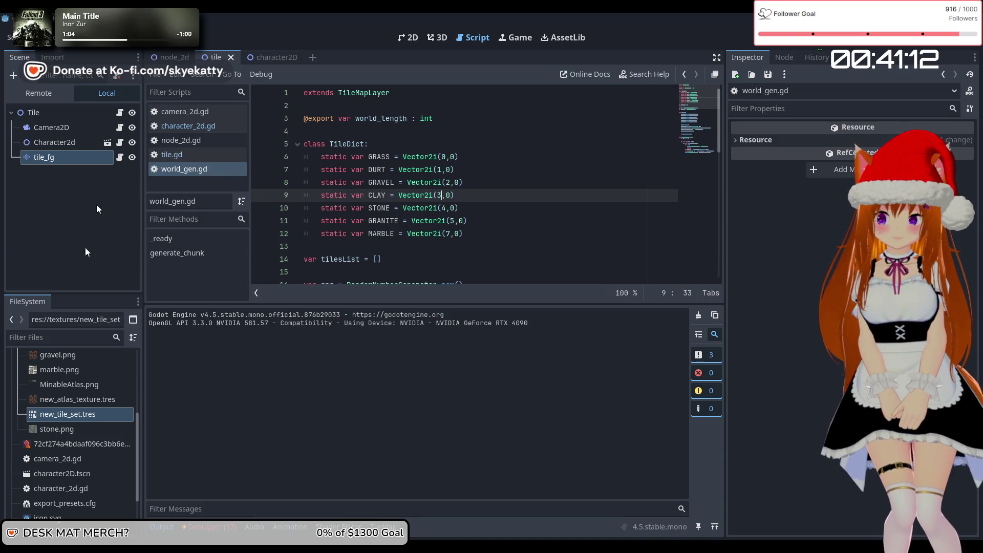
pyautogui.doubleClick(89, 417)
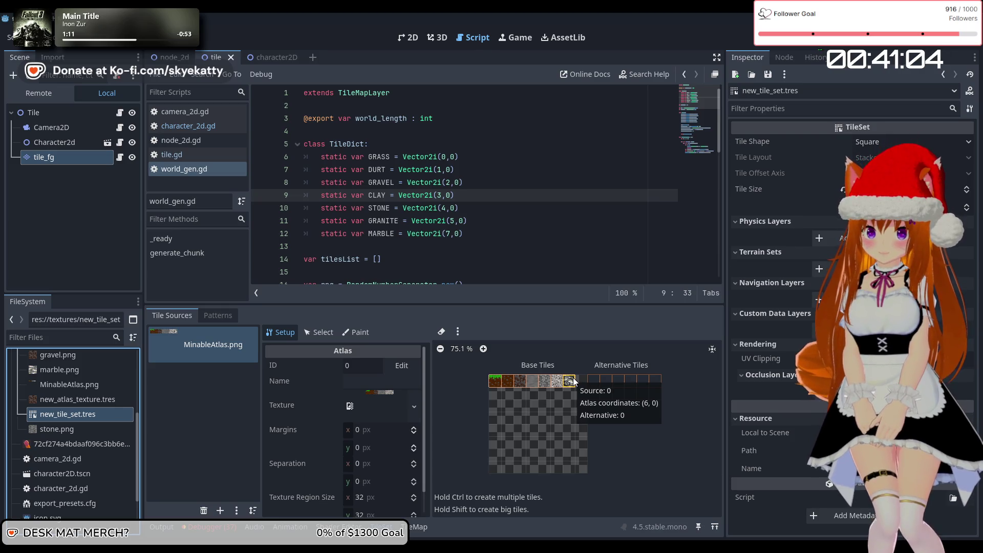
# Change MARBLE's atlas x coordinate from 7 to 6 in TileDict
pyautogui.click(452, 234)
pyautogui.press('BackSpace')
pyautogui.write('6')
pyautogui.press('Up')
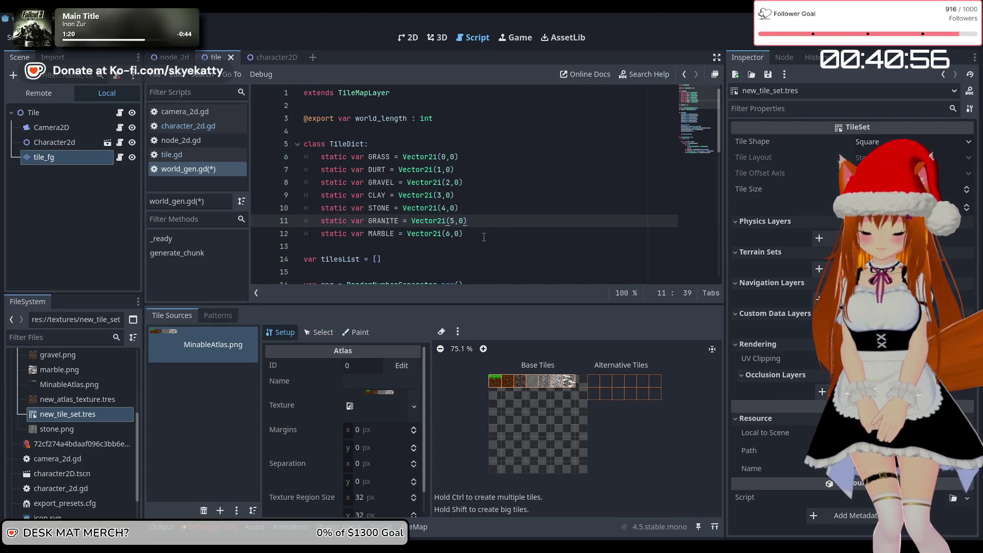
pyautogui.press('Down')
pyautogui.press('Down')
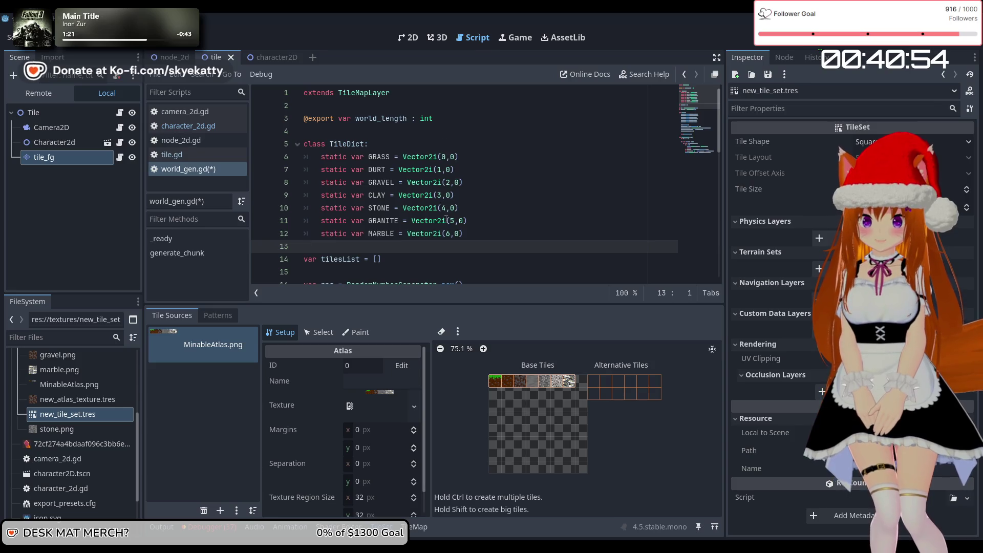
# Drop the -1 so fractal_octaves equals len(tilesList), then run the game
pyautogui.scroll(-10, 482, 264)
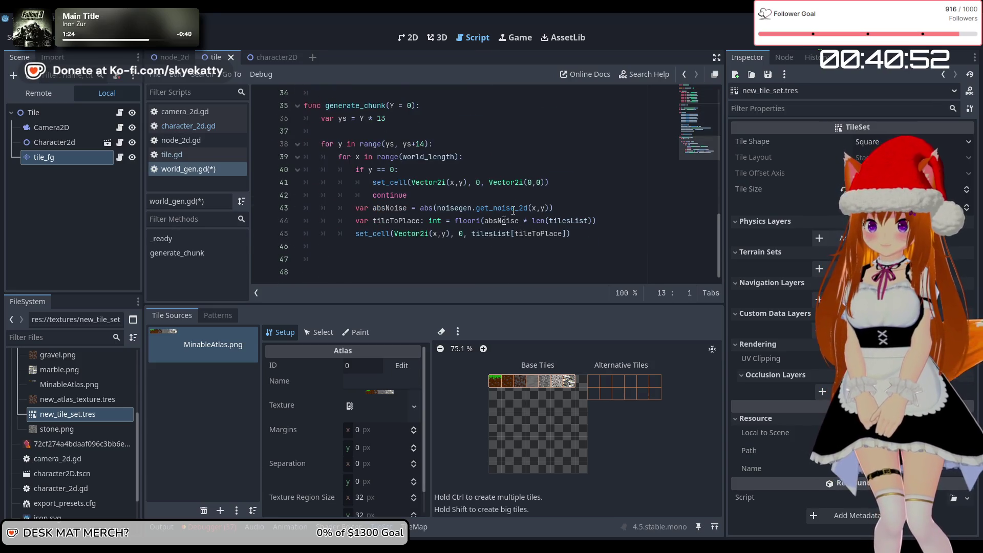
pyautogui.scroll(3, 514, 210)
pyautogui.click(527, 158)
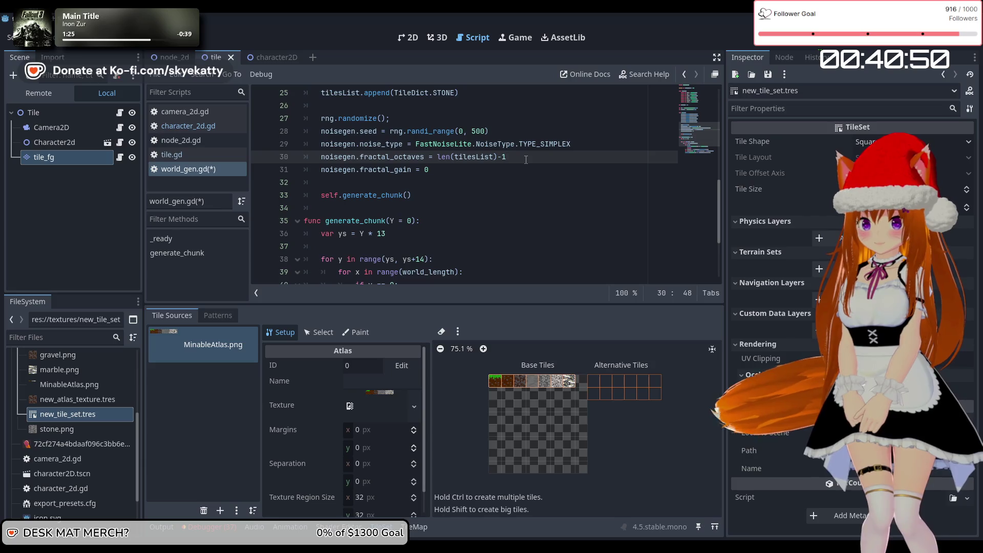
pyautogui.scroll(-3, 526, 159)
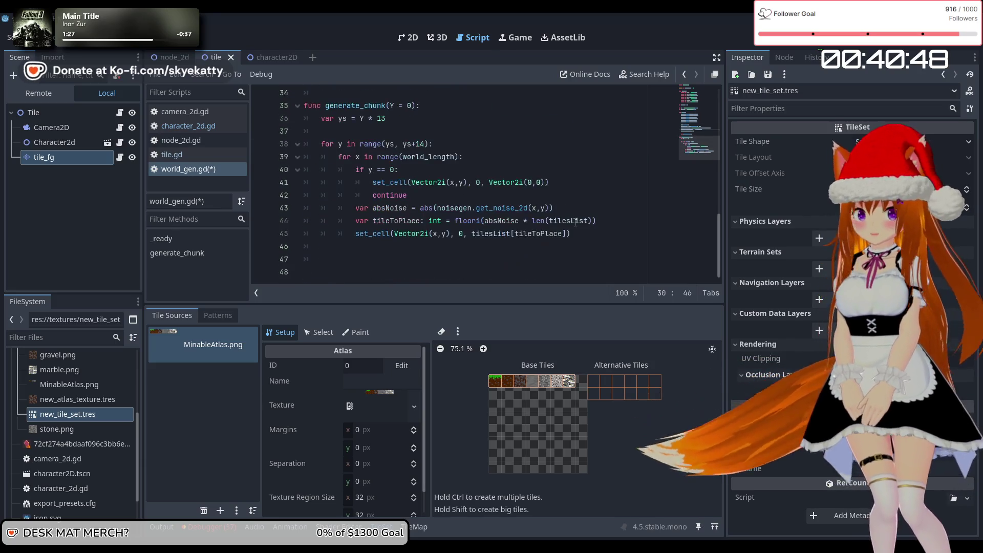
pyautogui.click(833, 45)
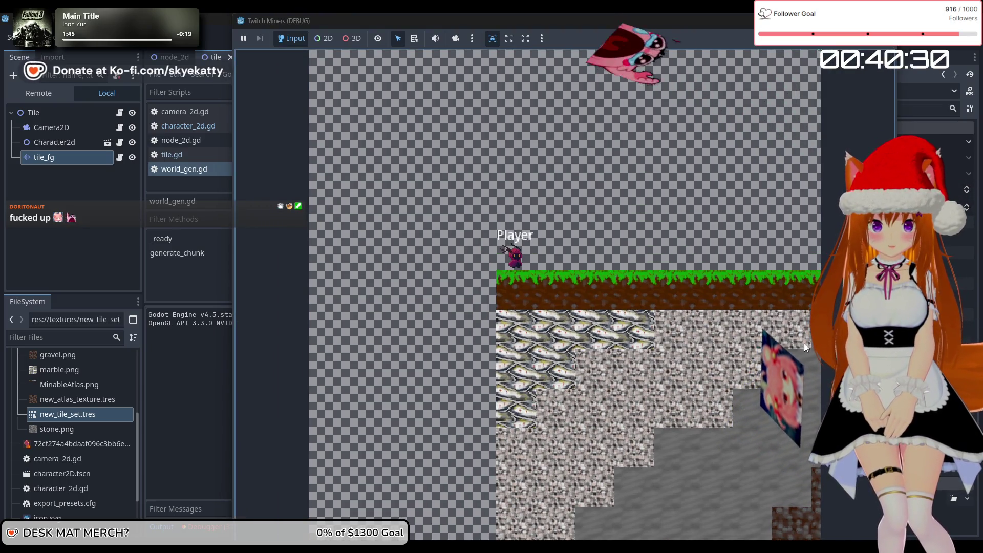
# Narrow the game window, stop the run, then review the tile placement line 45 in world_gen.gd
pyautogui.moveTo(896, 331); pyautogui.dragTo(807, 330)
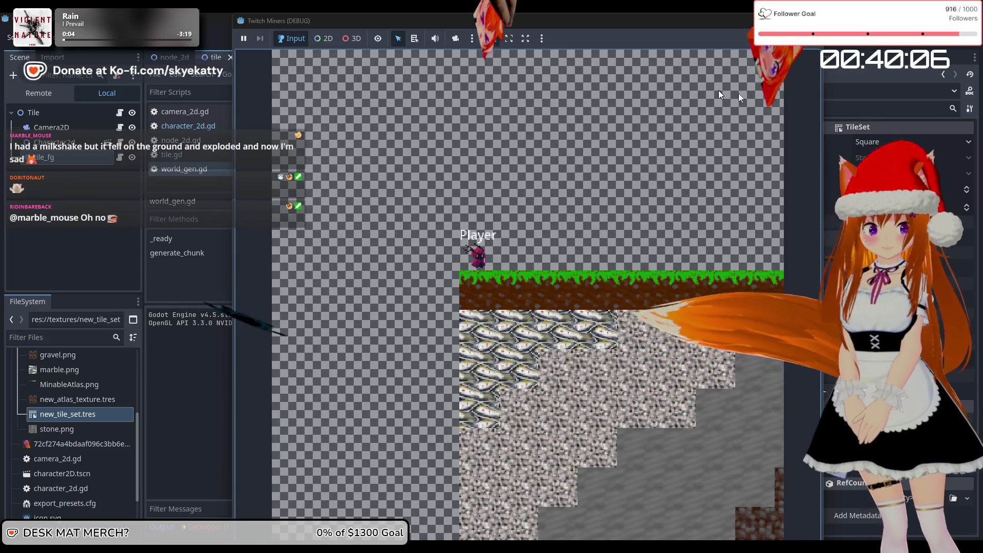
pyautogui.press('F8')
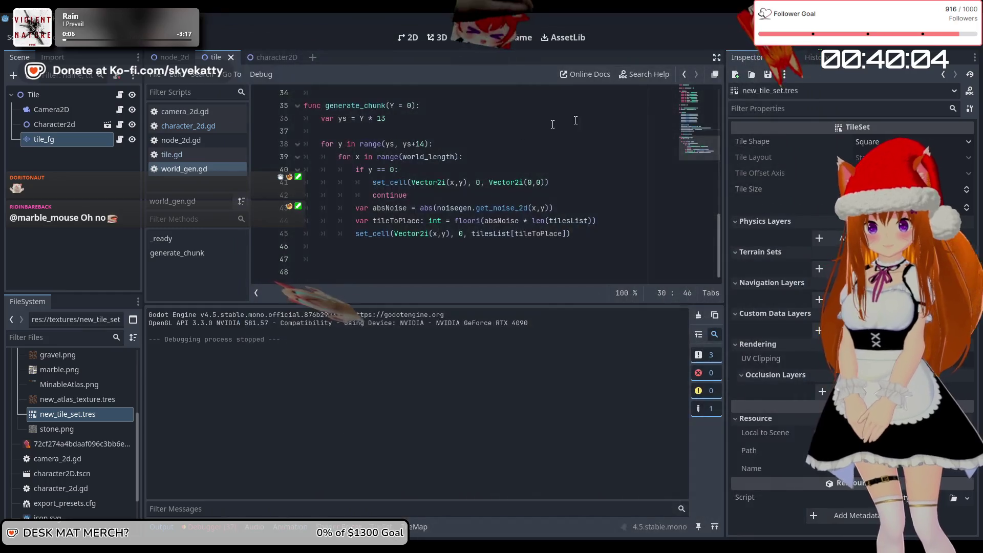
pyautogui.click(471, 235)
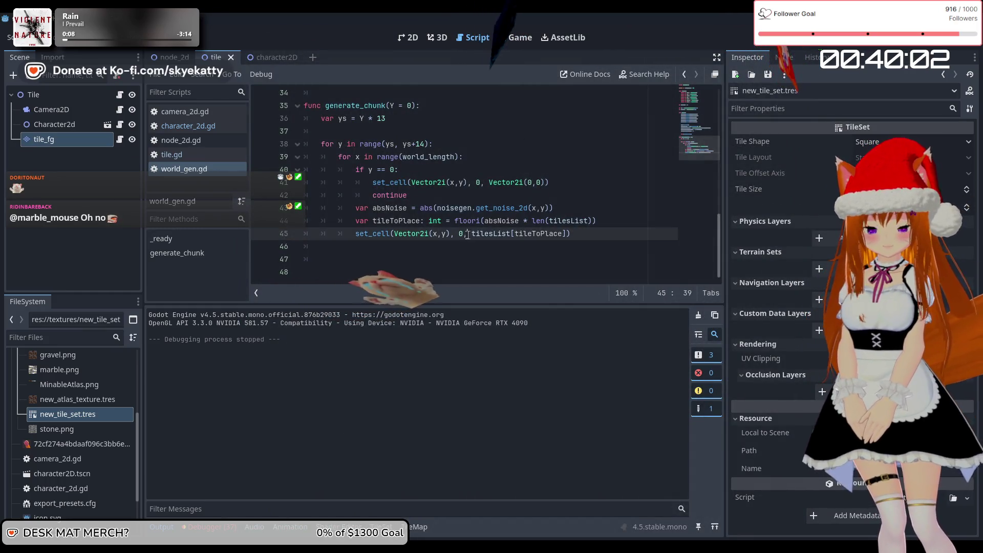
pyautogui.scroll(3, 471, 215)
pyautogui.scroll(-3, 472, 200)
pyautogui.scroll(3, 472, 192)
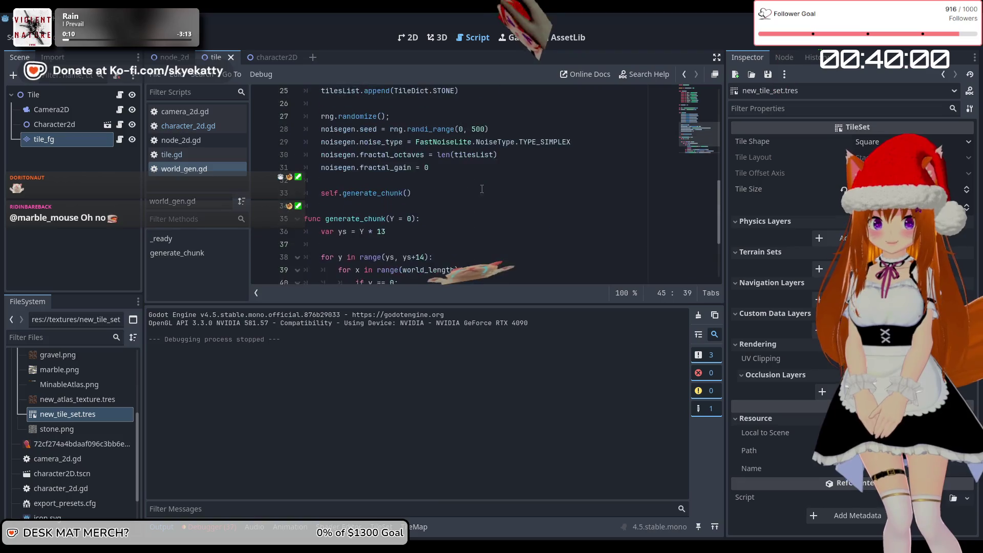
pyautogui.scroll(-3, 472, 192)
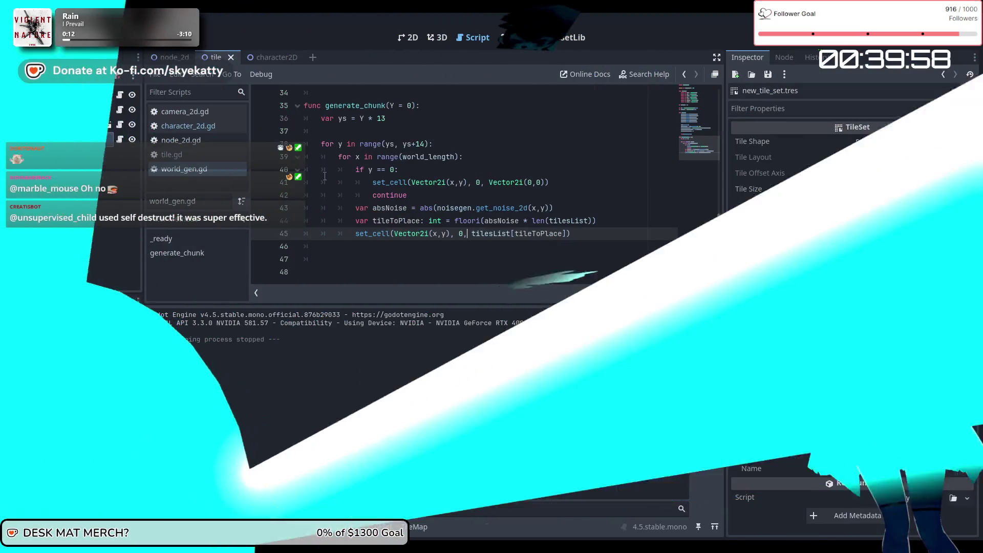
pyautogui.scroll(3, 533, 185)
pyautogui.scroll(-3, 533, 186)
pyautogui.scroll(3, 533, 185)
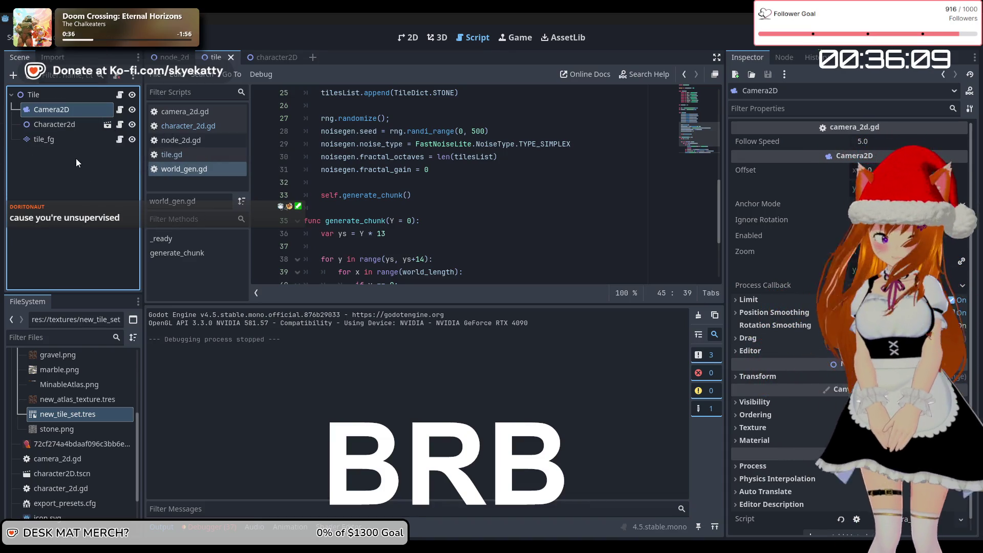
pyautogui.click(79, 129)
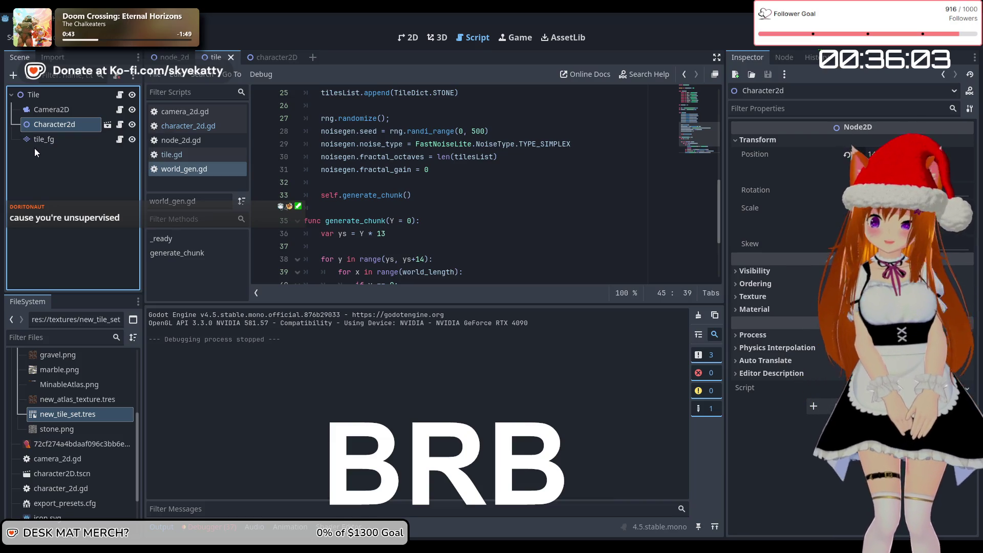
pyautogui.scroll(5, 67, 371)
pyautogui.scroll(2, 67, 371)
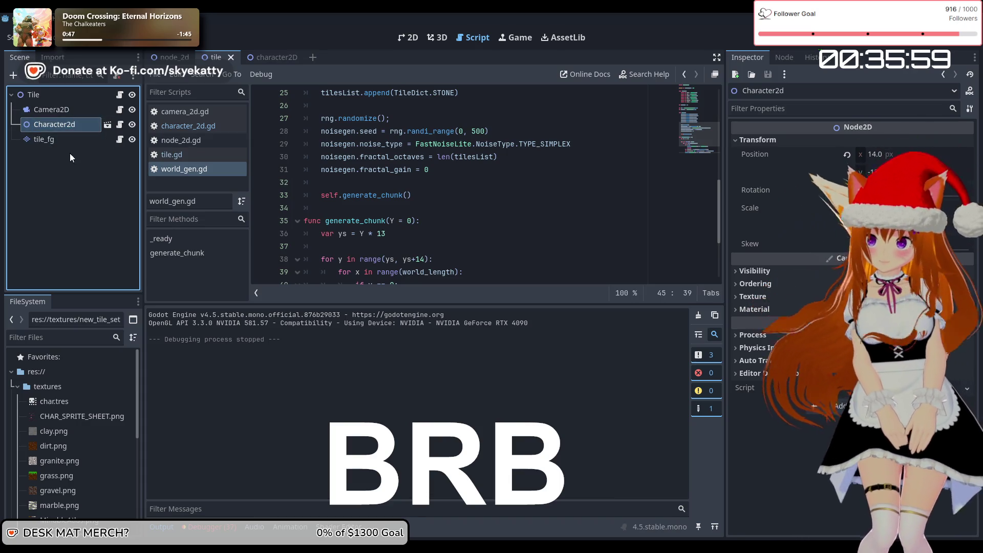
pyautogui.keyDown('ctrl'); pyautogui.click(73, 127); pyautogui.keyUp('ctrl')
pyautogui.click(72, 127)
pyautogui.click(75, 112)
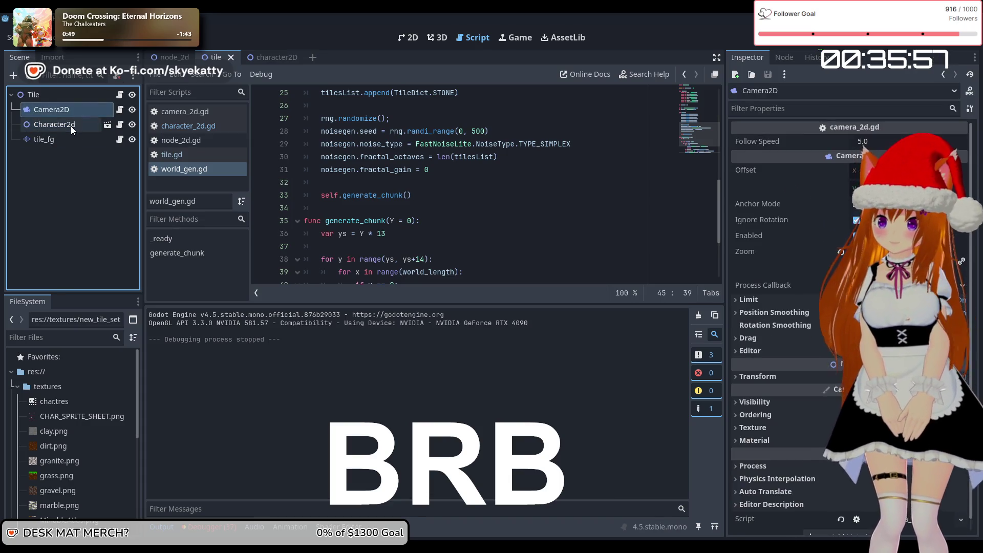
pyautogui.click(70, 126)
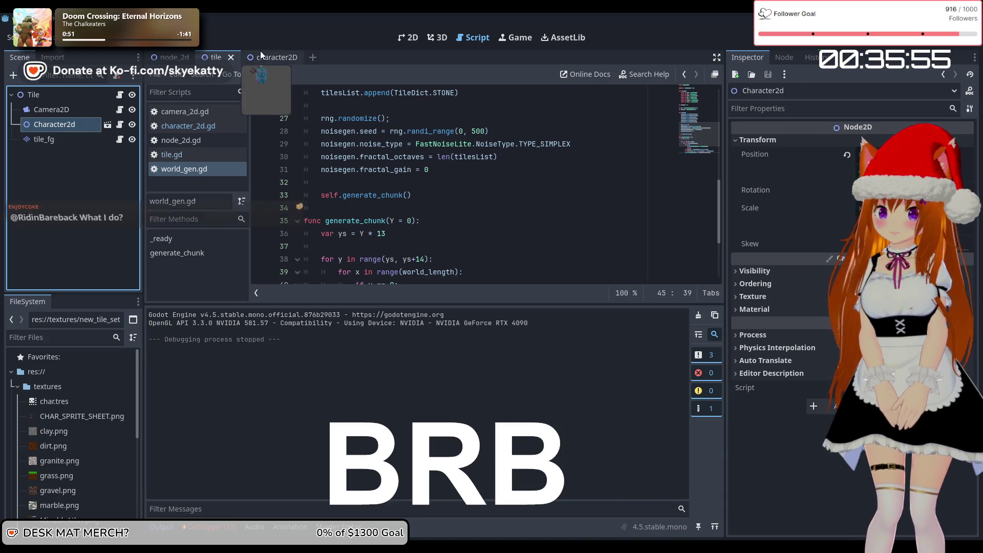
pyautogui.click(261, 54)
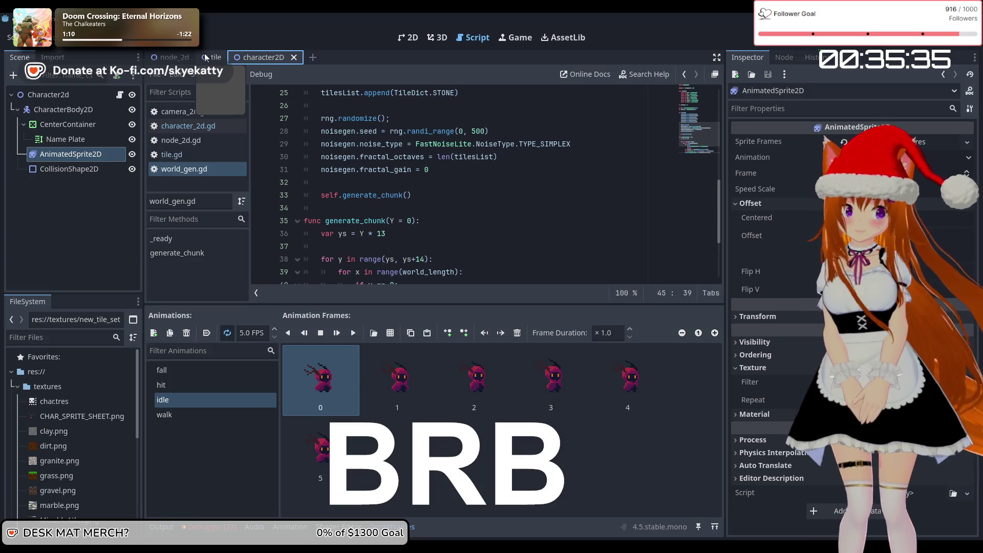
pyautogui.scroll(-3, 390, 169)
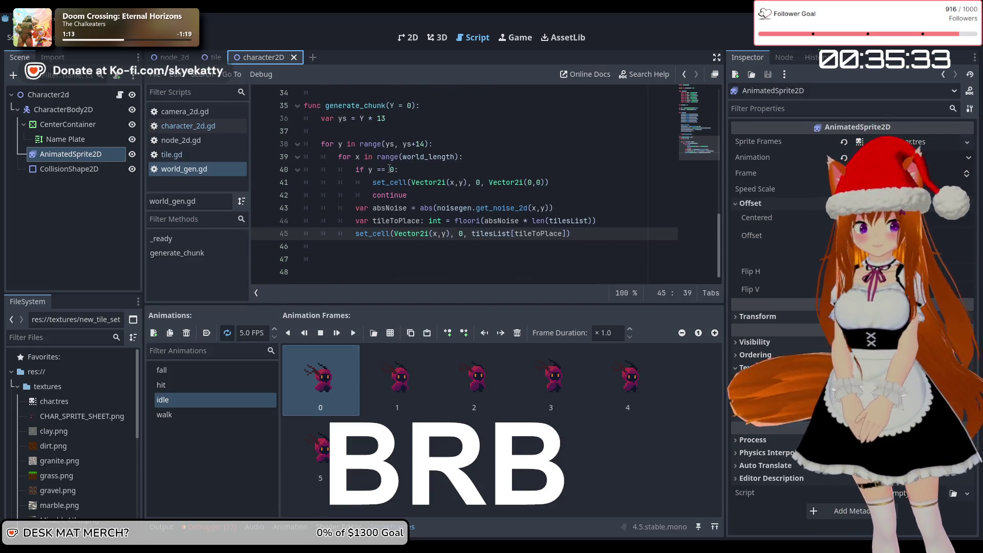
pyautogui.scroll(5, 390, 169)
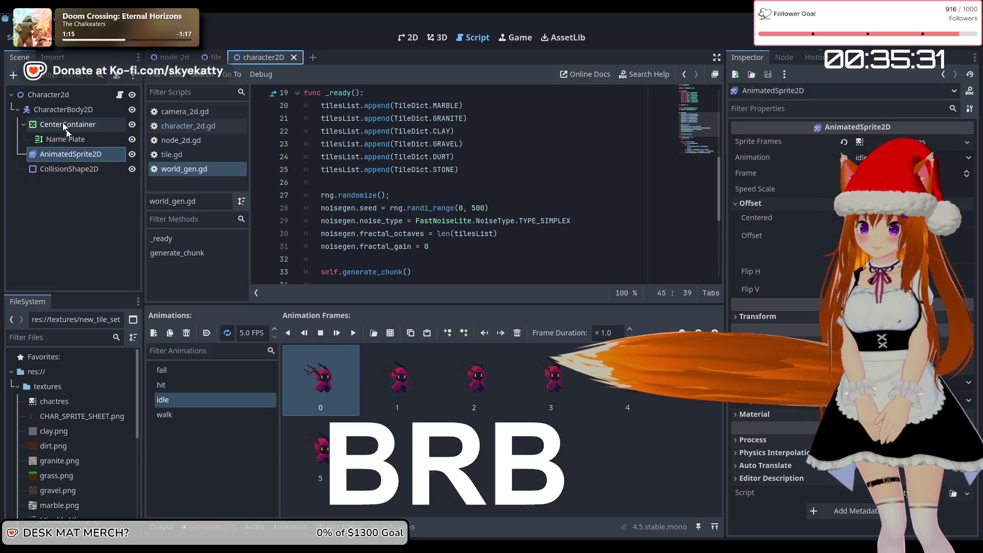
pyautogui.click(216, 57)
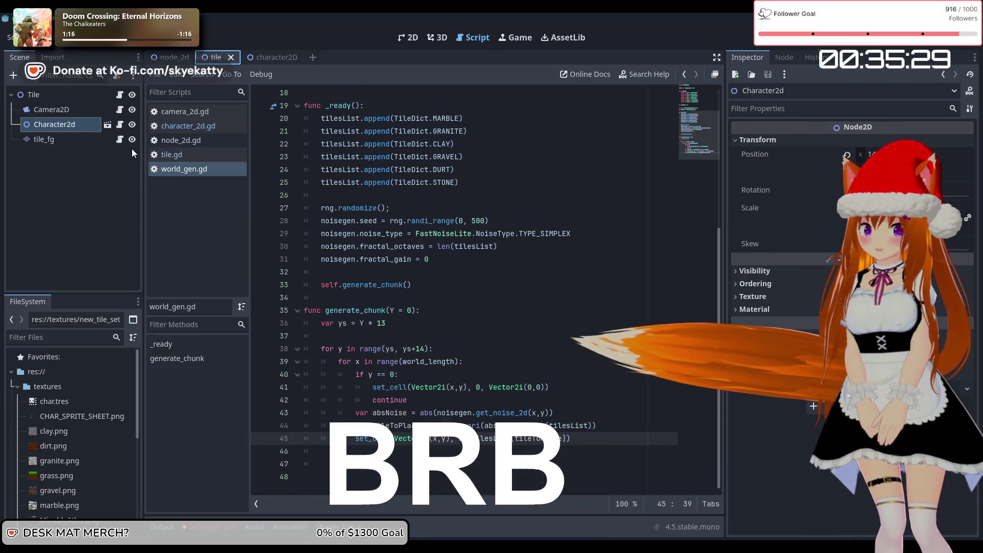
pyautogui.click(78, 162)
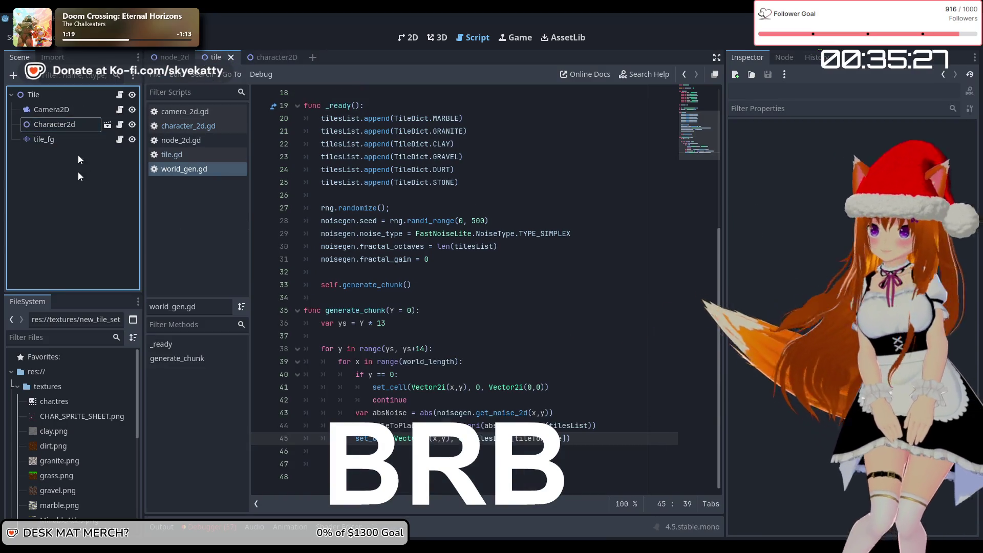
pyautogui.click(169, 58)
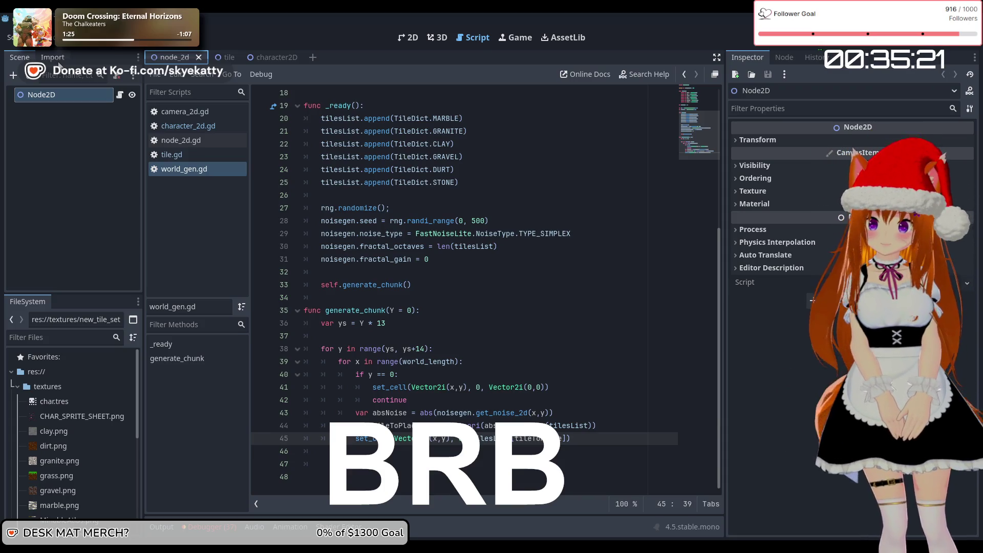
pyautogui.click(72, 137)
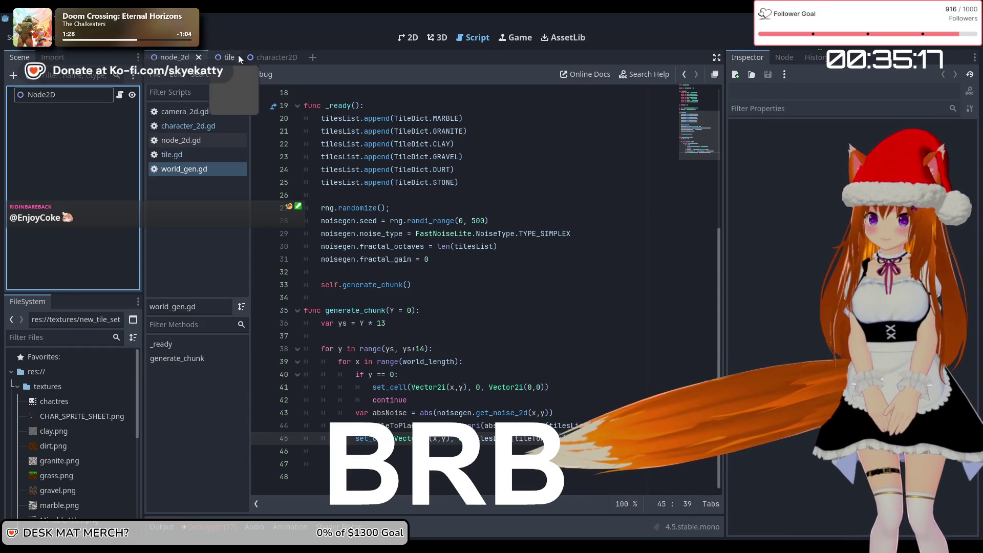
pyautogui.click(223, 57)
pyautogui.click(51, 164)
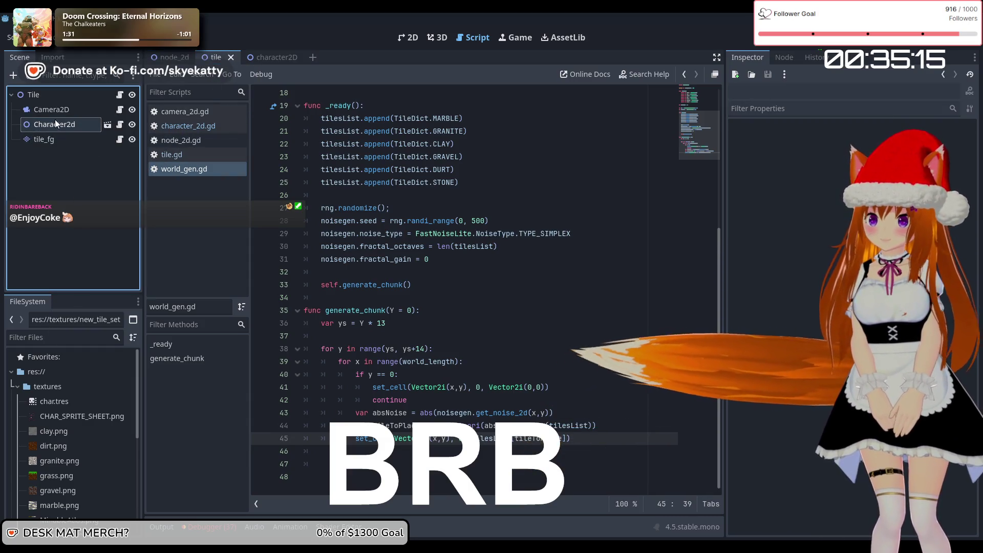
pyautogui.click(75, 126)
# Delete the Character2d node, then open the Tile root node's tile.gd script
pyautogui.press('Delete')
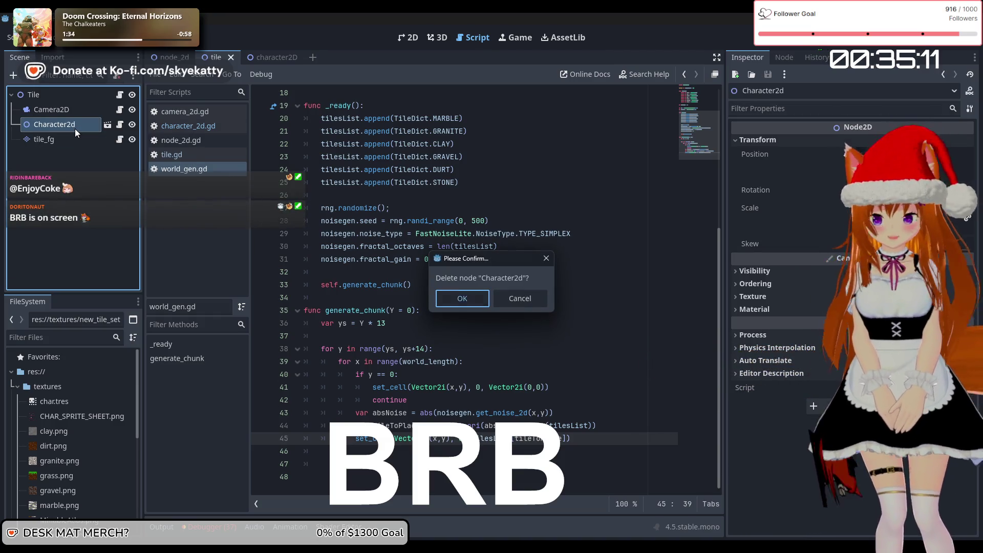
pyautogui.press('Return')
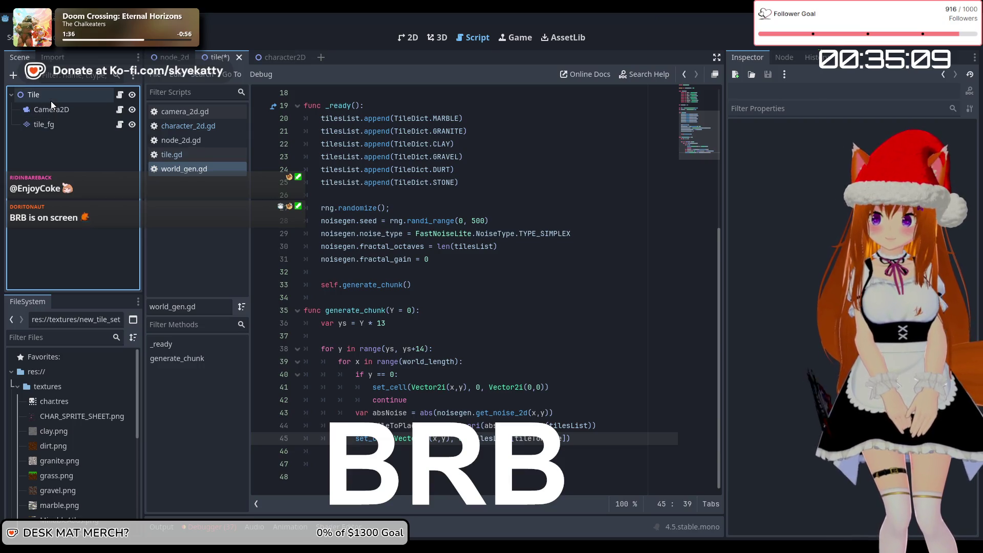
pyautogui.click(52, 110)
pyautogui.click(54, 100)
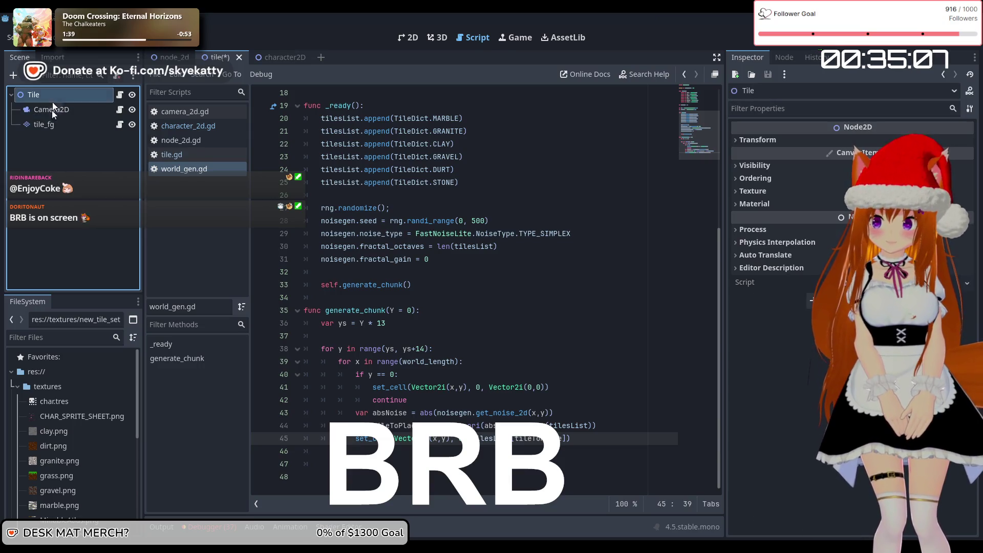
pyautogui.click(120, 94)
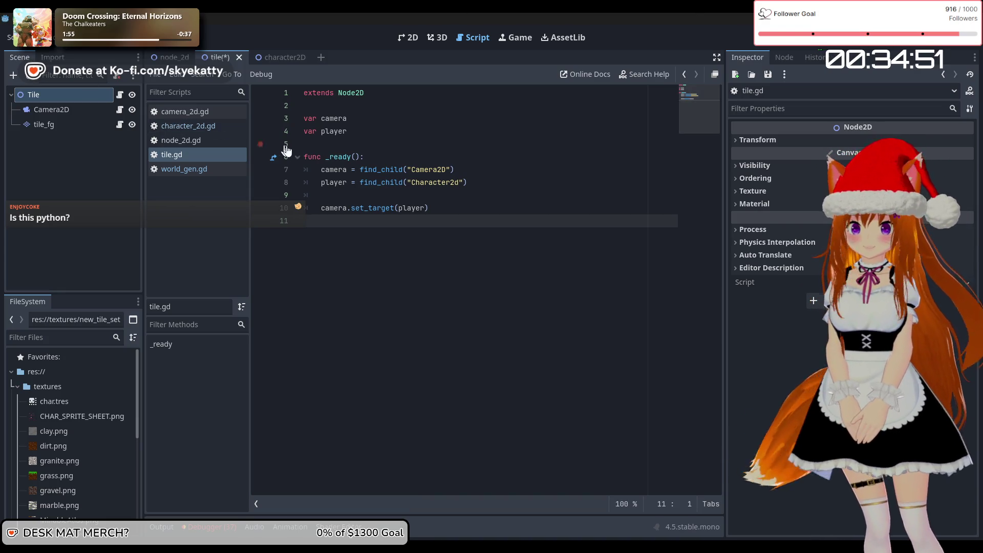
# Delete line 8, `player = find_child("Character2d")`, from _ready in tile.gd
pyautogui.click(359, 133)
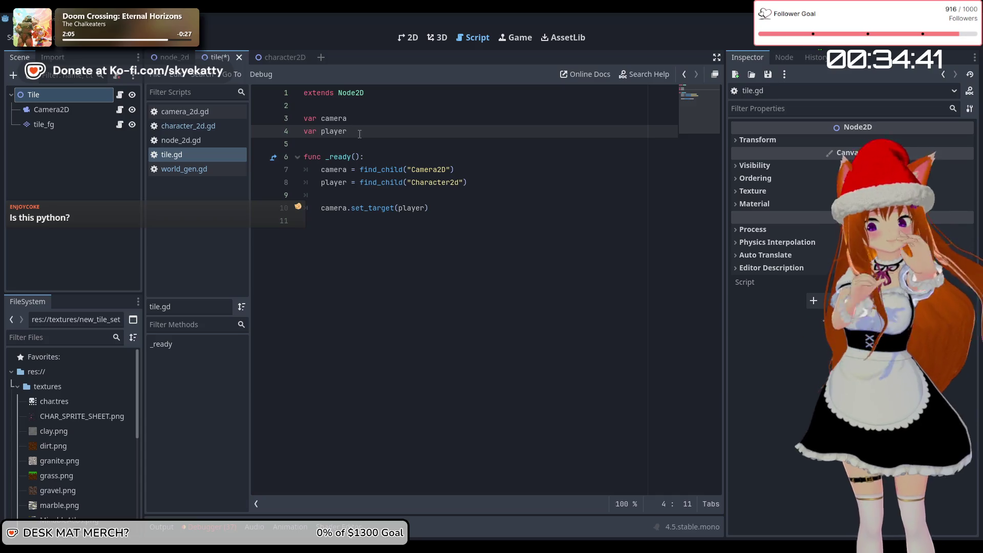
pyautogui.press('Return')
pyautogui.press('Return')
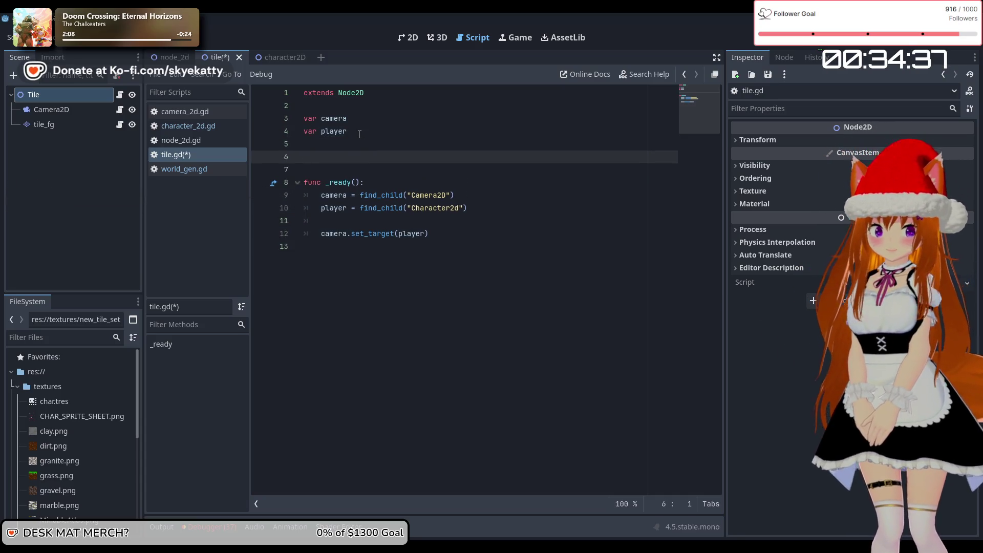
pyautogui.write('v')
pyautogui.press('BackSpace')
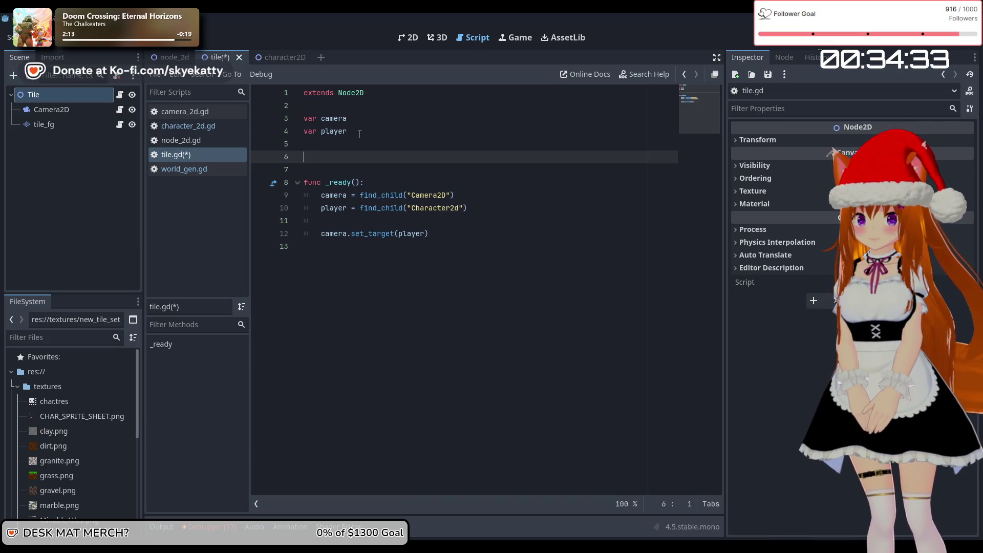
pyautogui.press('BackSpace')
pyautogui.press('BackSpace')
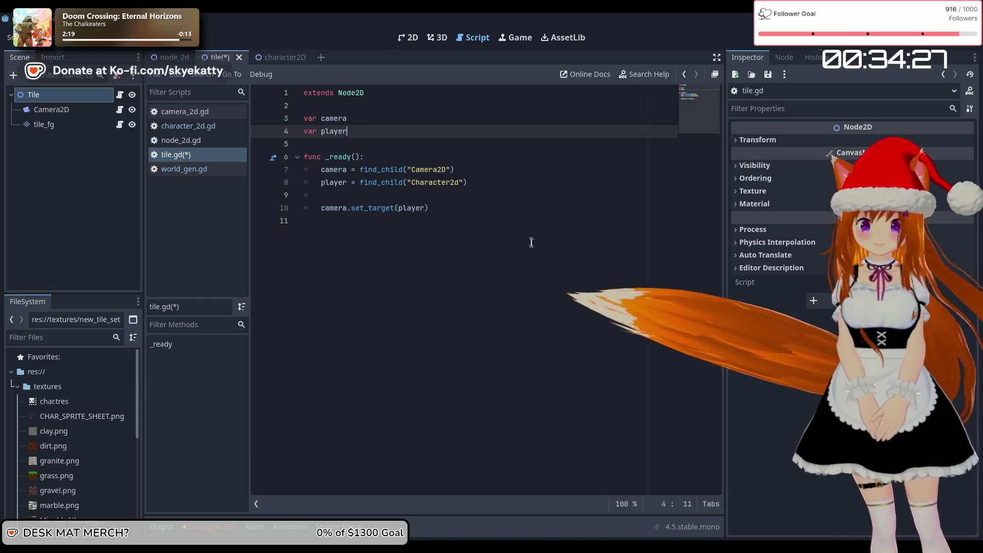
pyautogui.moveTo(468, 183)
pyautogui.mouseDown()
pyautogui.moveTo(290, 170)
pyautogui.moveTo(266, 183)
pyautogui.mouseUp()
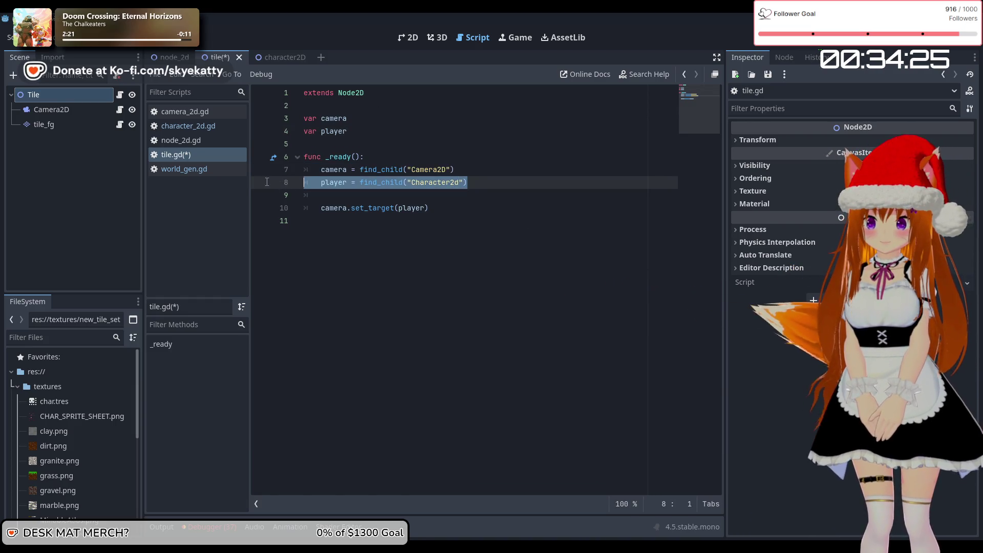
pyautogui.press('BackSpace')
pyautogui.press('BackSpace')
pyautogui.click(369, 136)
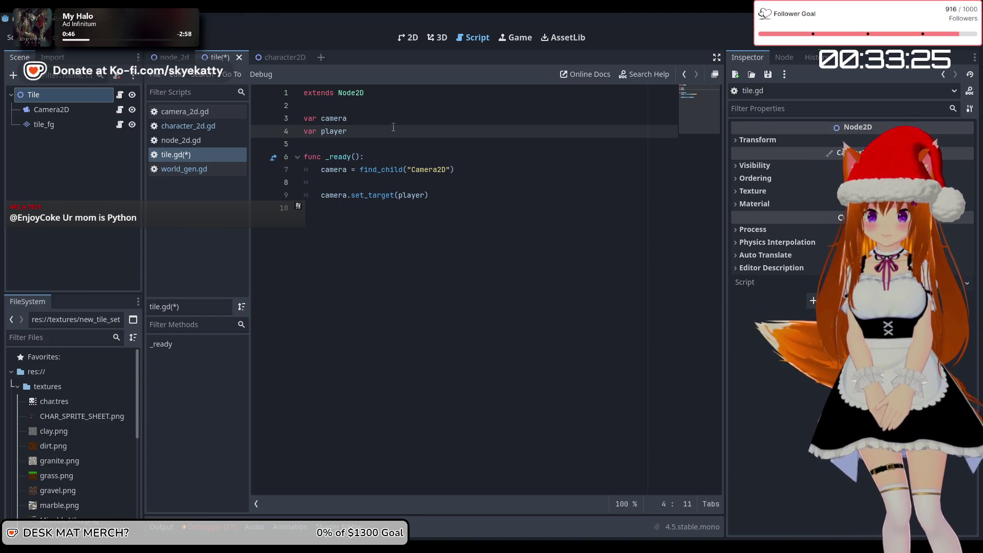
# Change line 4 to `var player_queue = []`, keeping a blank line before func _ready()
pyautogui.write('_queue')
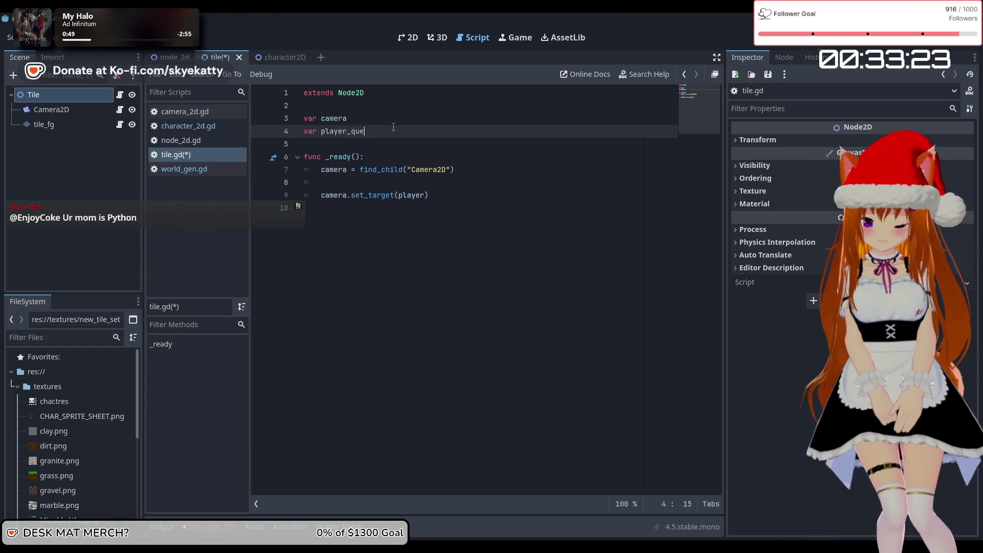
pyautogui.write(' [')
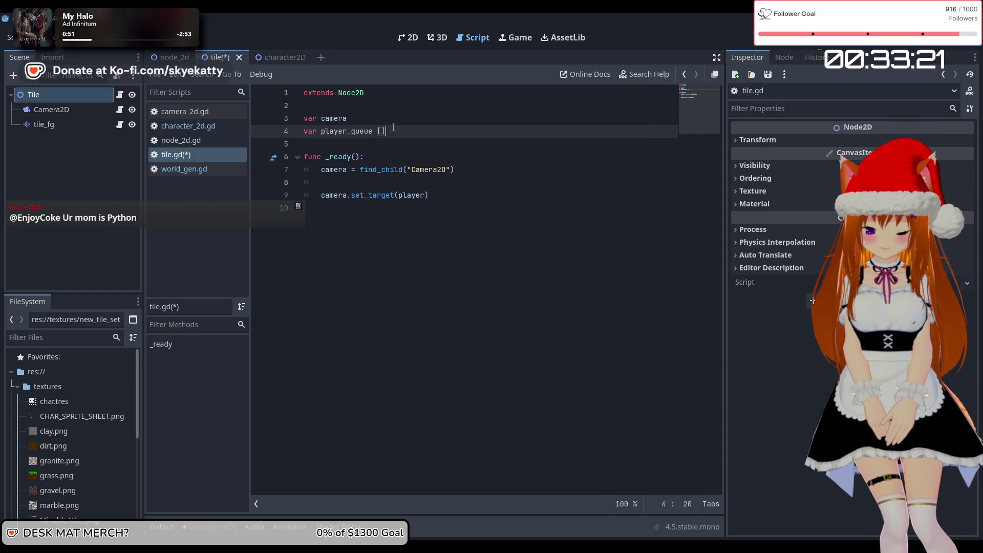
pyautogui.press('BackSpace')
pyautogui.press('BackSpace')
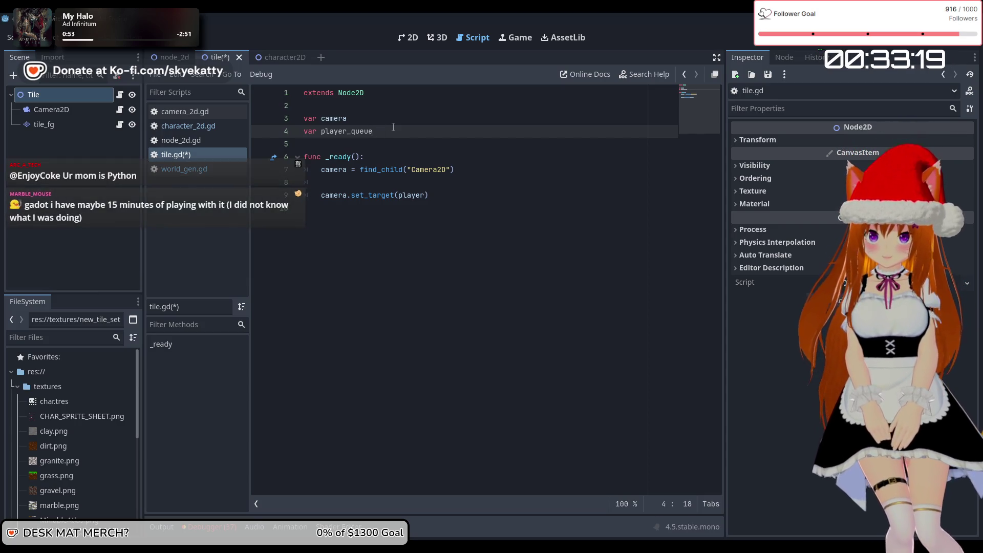
pyautogui.write('=[]')
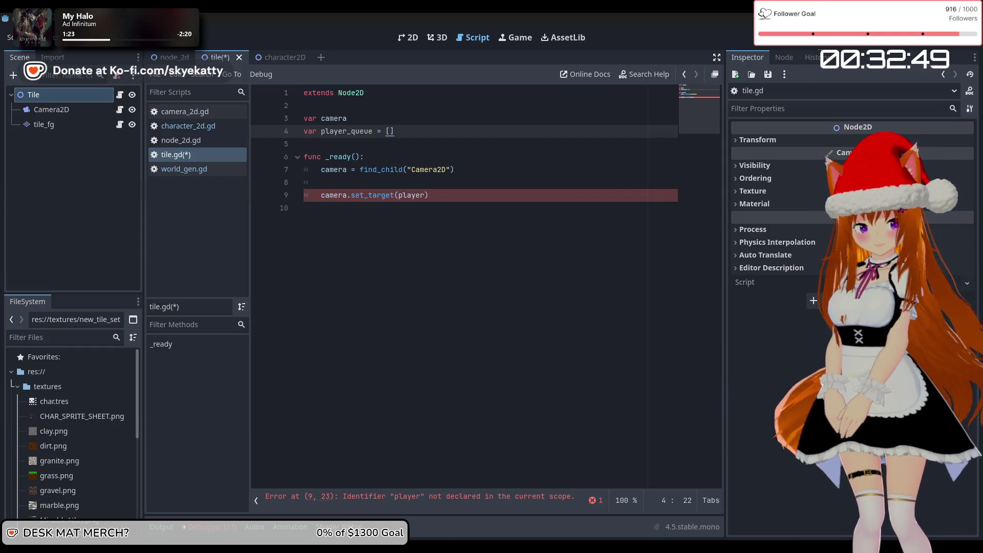
pyautogui.click(383, 219)
pyautogui.click(402, 150)
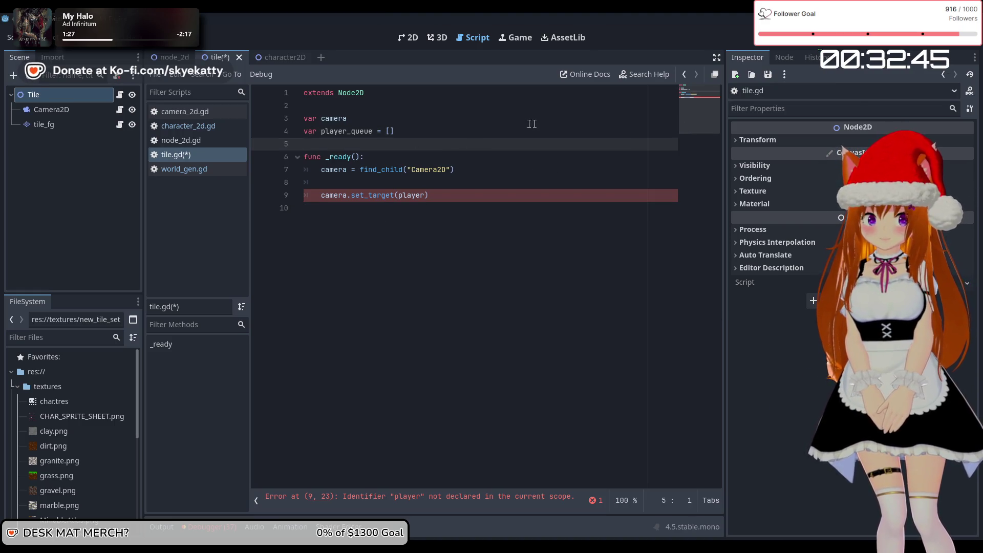
pyautogui.press('Return')
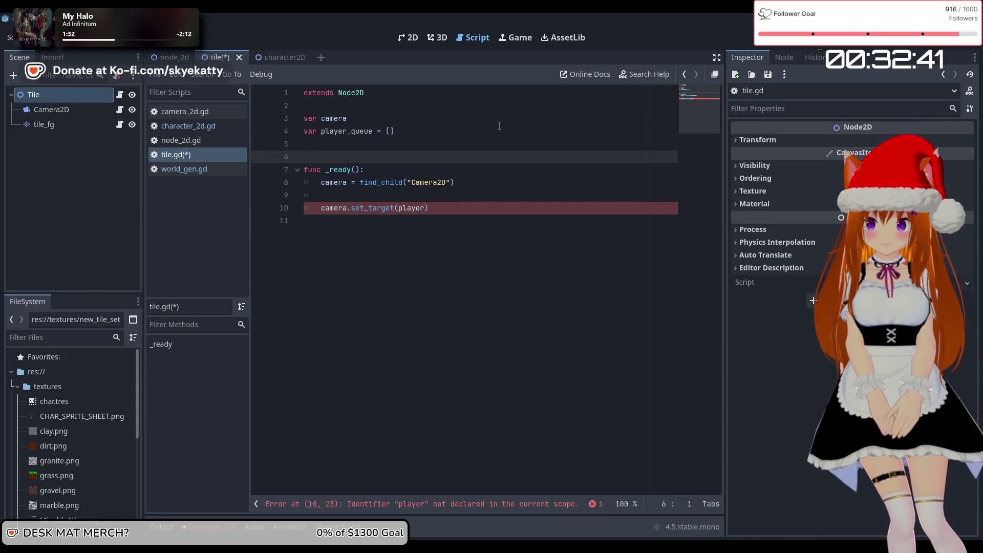
pyautogui.write('ke')
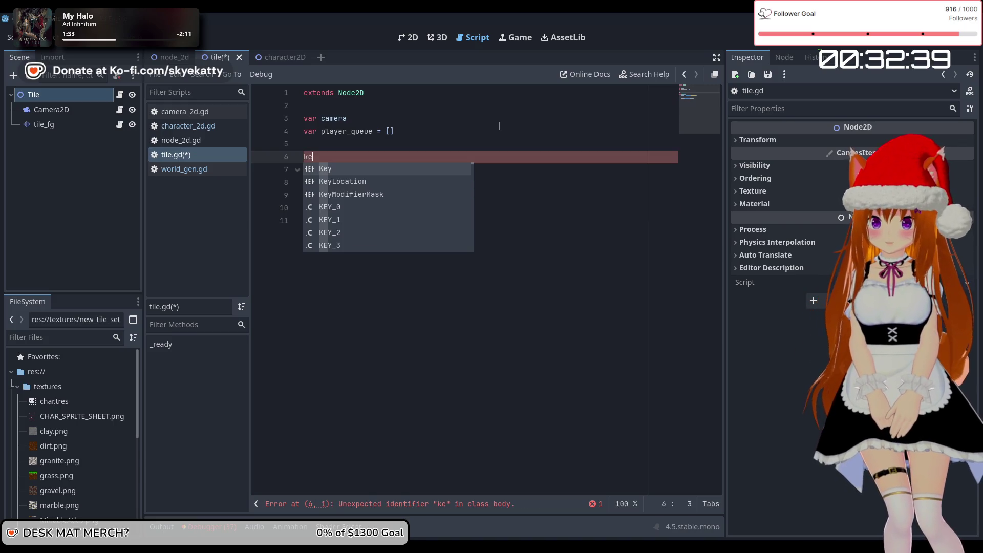
pyautogui.press('BackSpace')
pyautogui.press('BackSpace')
pyautogui.write('in')
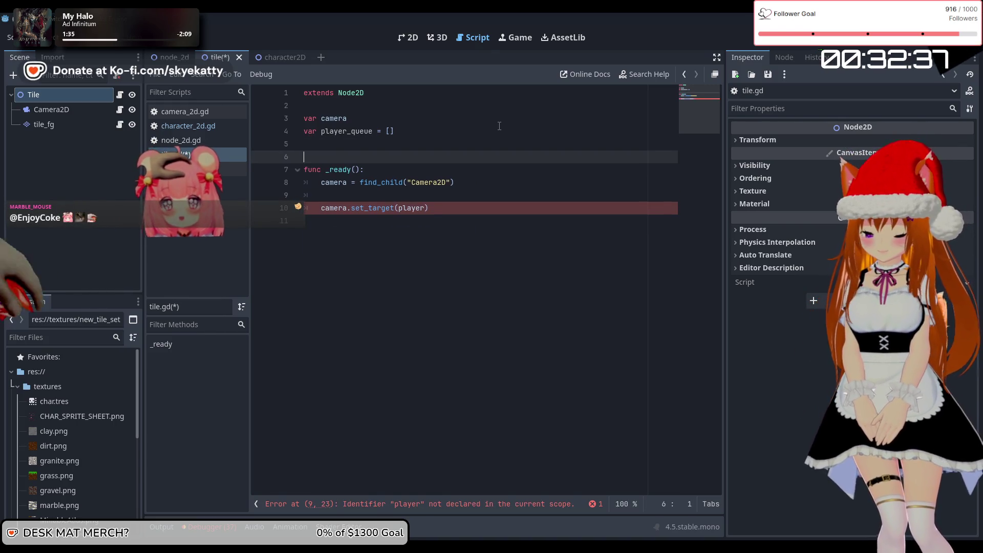
pyautogui.write('pu')
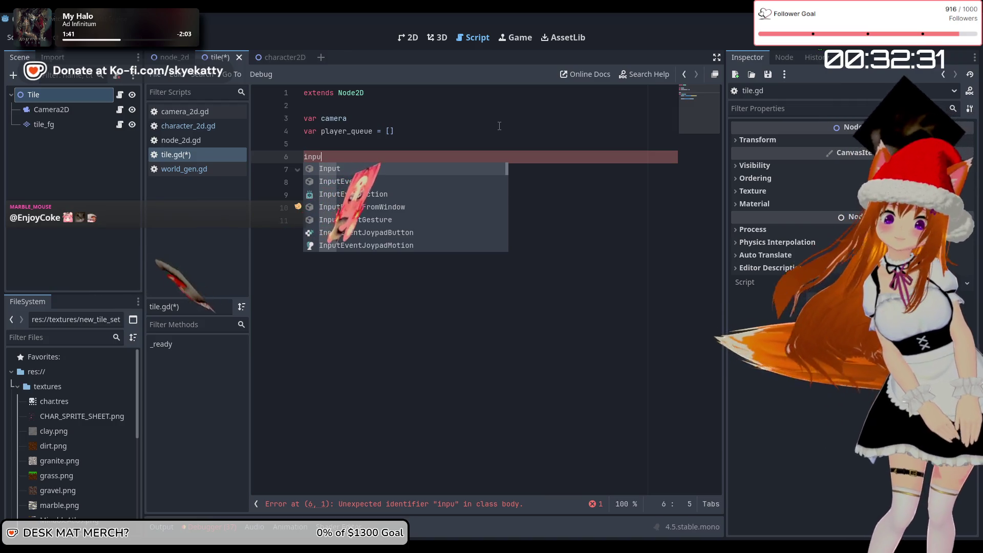
pyautogui.press('Up')
pyautogui.press('BackSpace')
pyautogui.press('BackSpace')
pyautogui.press('BackSpace')
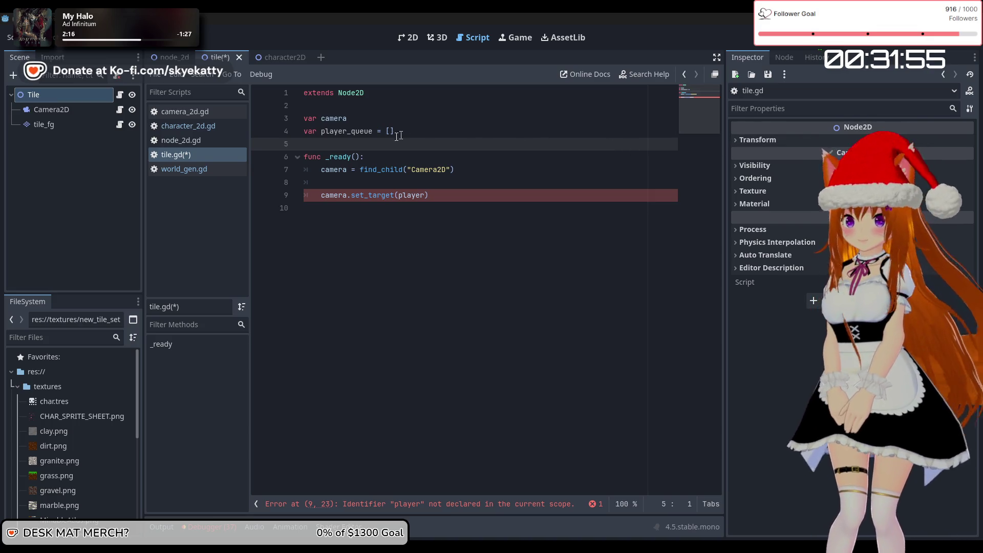
pyautogui.click(390, 157)
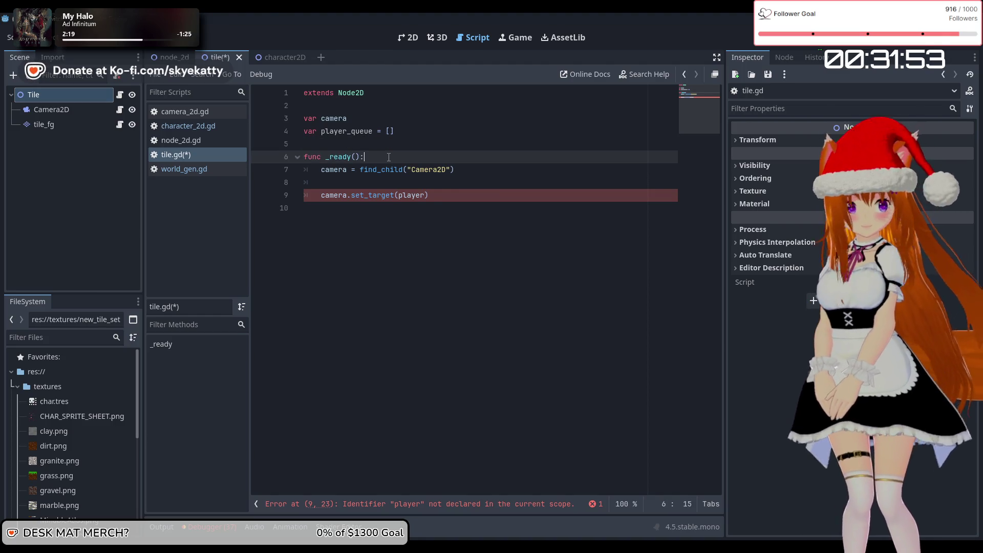
# Add `set_process_input(true)` as the first line of _ready using autocomplete
pyautogui.press('Return')
pyautogui.write('set')
pyautogui.press('Escape')
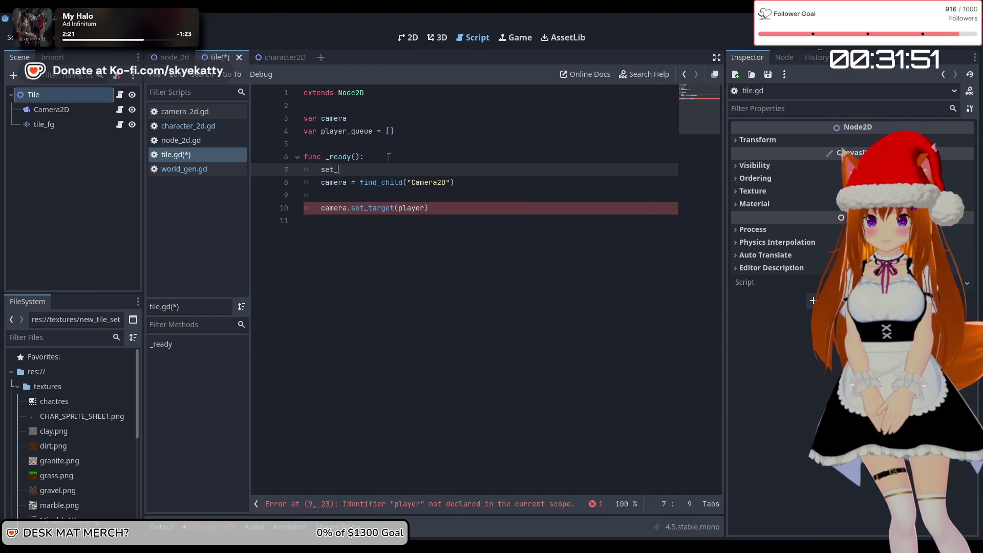
pyautogui.write('_pro')
pyautogui.press('Down')
pyautogui.press('Return')
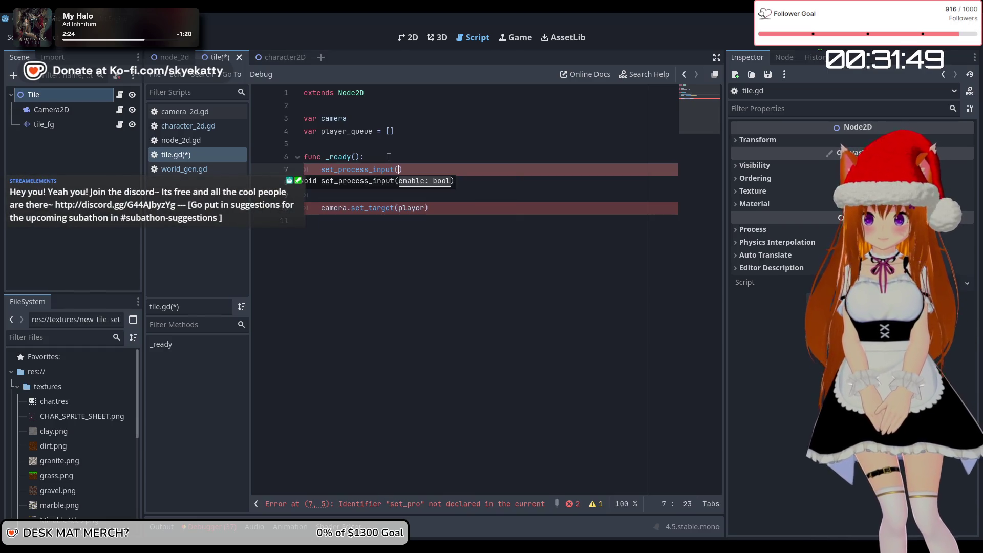
pyautogui.write('true')
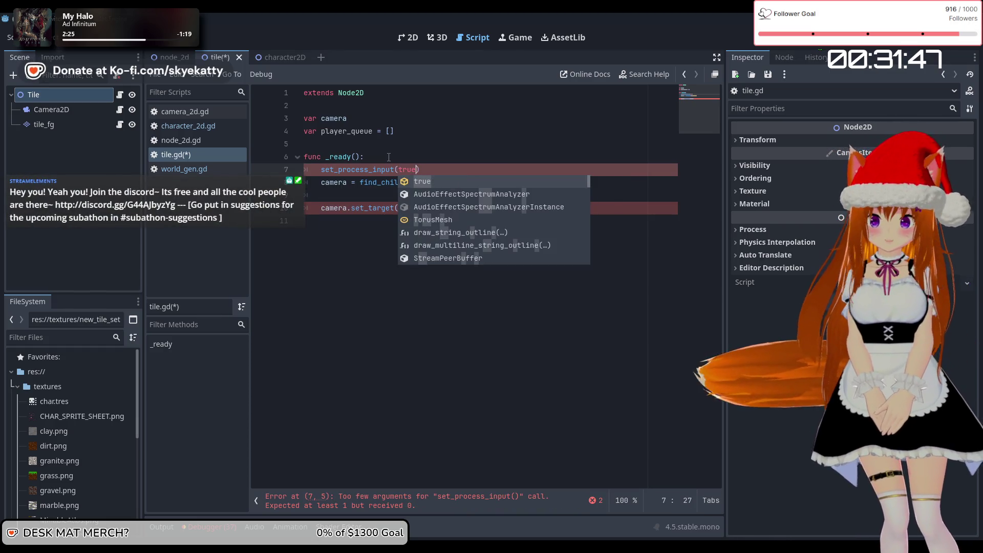
pyautogui.press('Return')
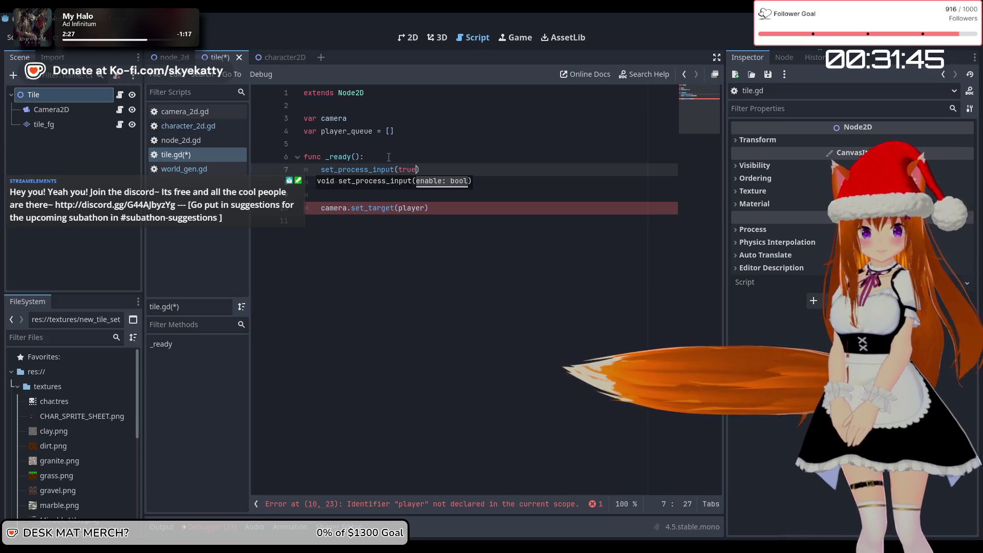
pyautogui.press('Down')
pyautogui.press('Right')
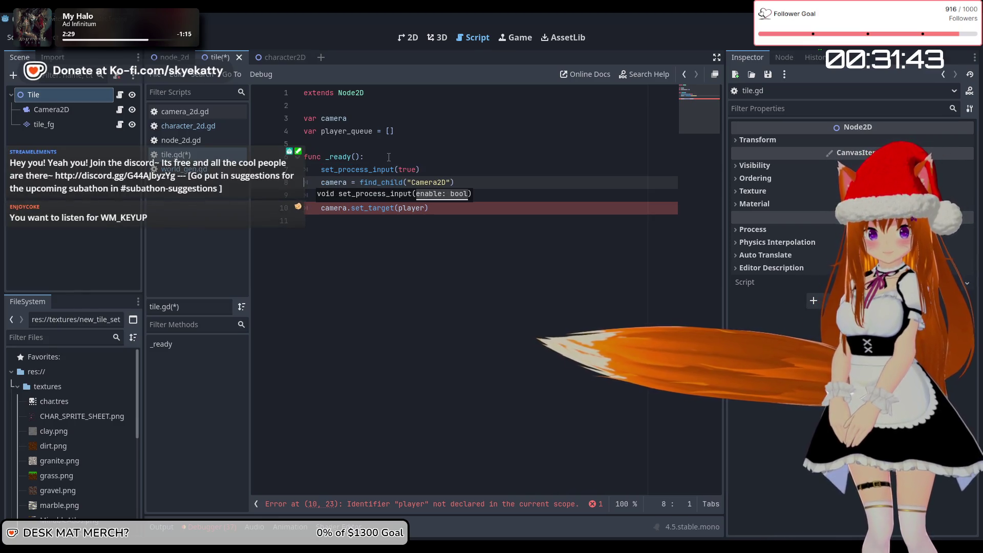
pyautogui.press('Escape')
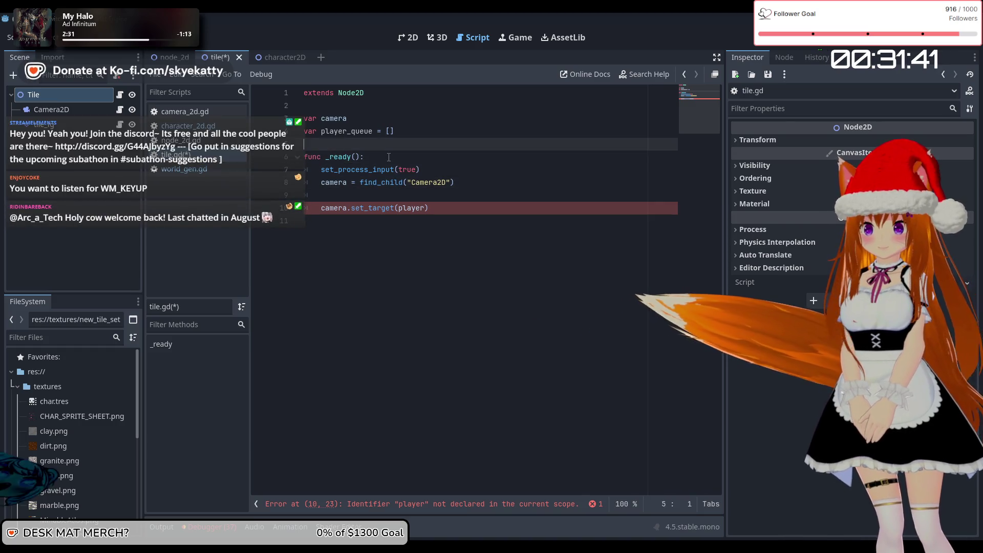
# Add a `func _input(ev):` handler at the end of the script
pyautogui.press('Up')
pyautogui.press('Up')
pyautogui.hotkey('ctrl', 'shift', 'Return')
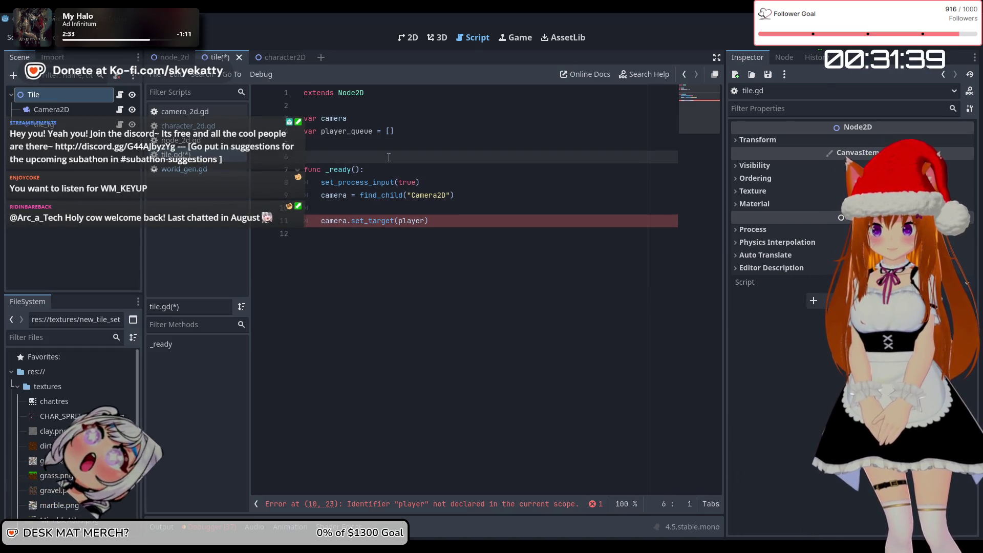
pyautogui.write('func _')
pyautogui.press('BackSpace')
pyautogui.press('BackSpace')
pyautogui.press('BackSpace')
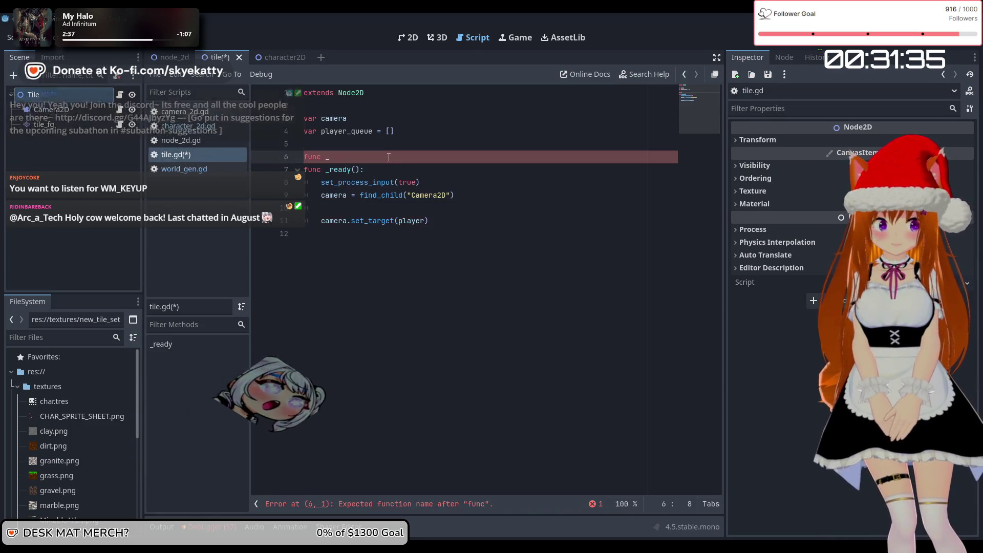
pyautogui.press('BackSpace')
pyautogui.press('BackSpace')
pyautogui.press('BackSpace')
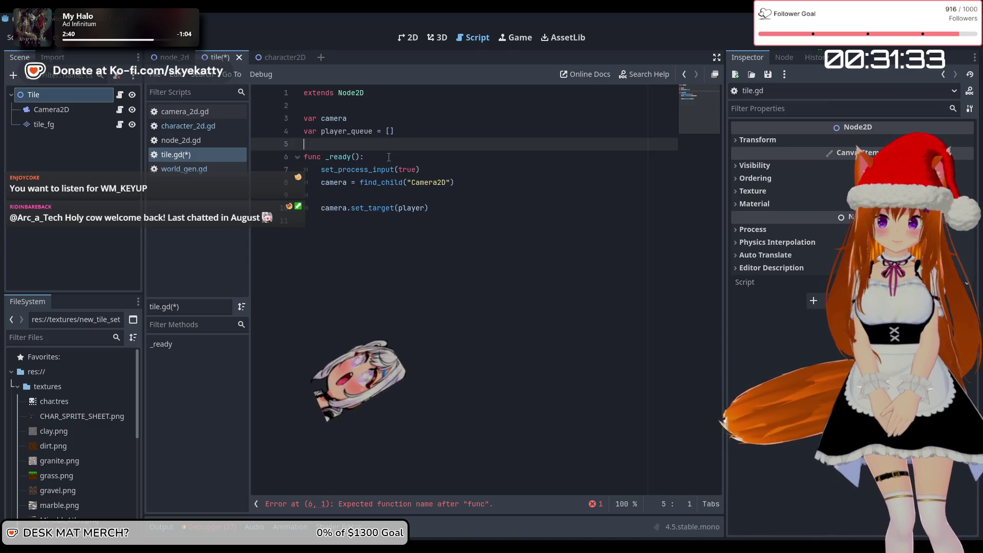
pyautogui.click(500, 221)
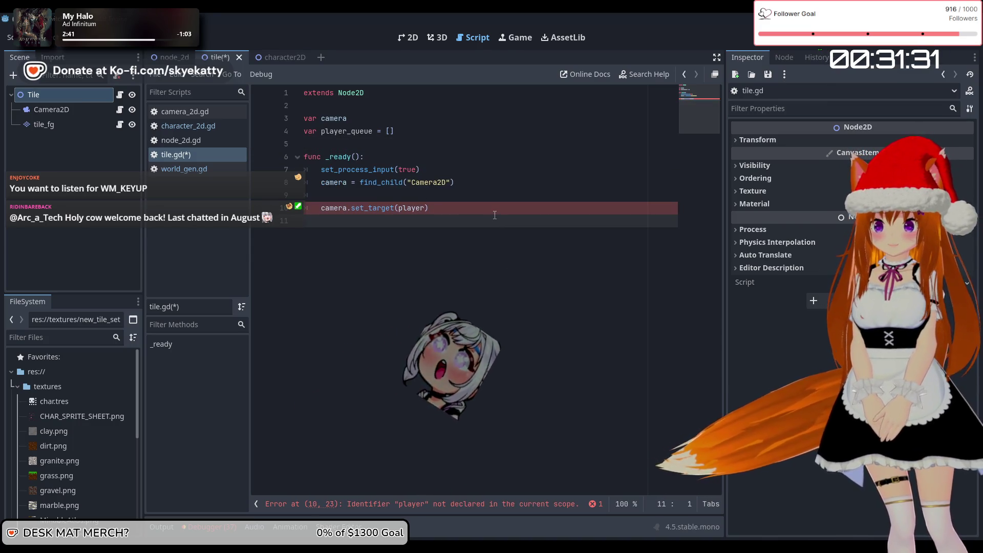
pyautogui.press('Return')
pyautogui.write('func ')
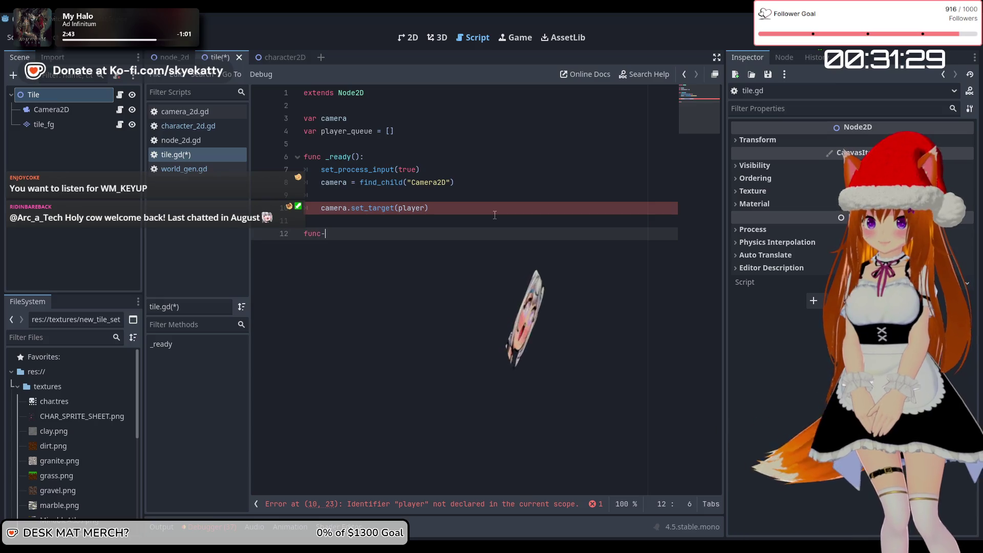
pyautogui.write('_inp')
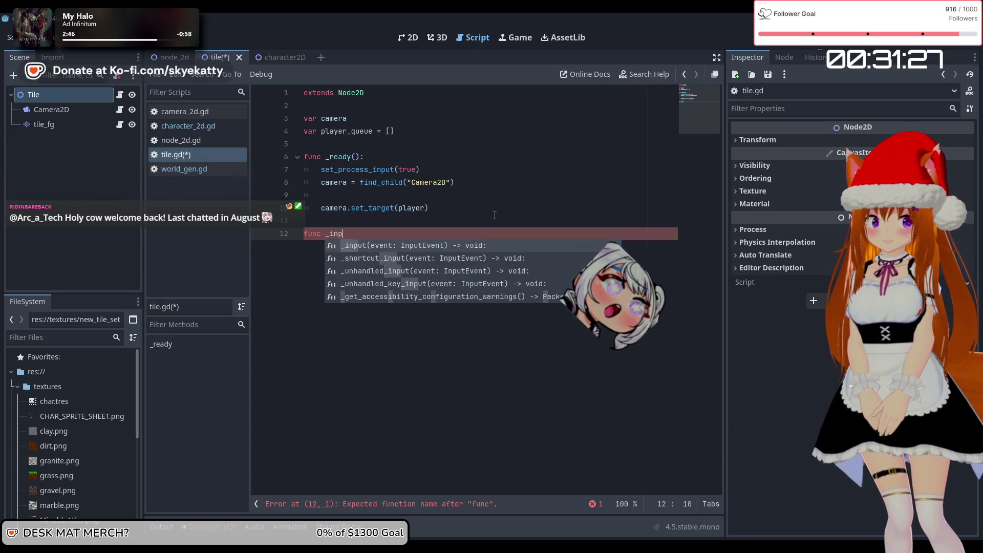
pyautogui.write('ut(ev')
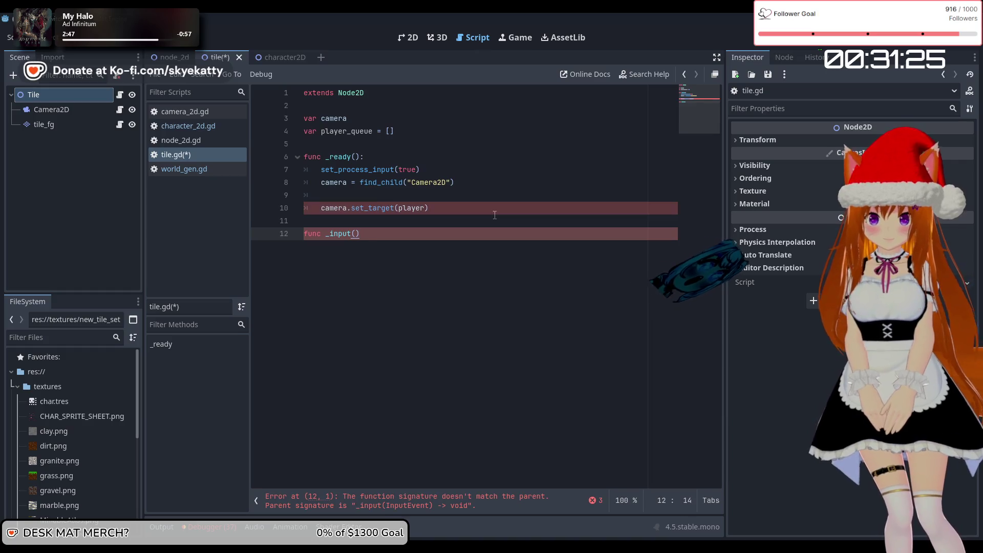
pyautogui.write('):')
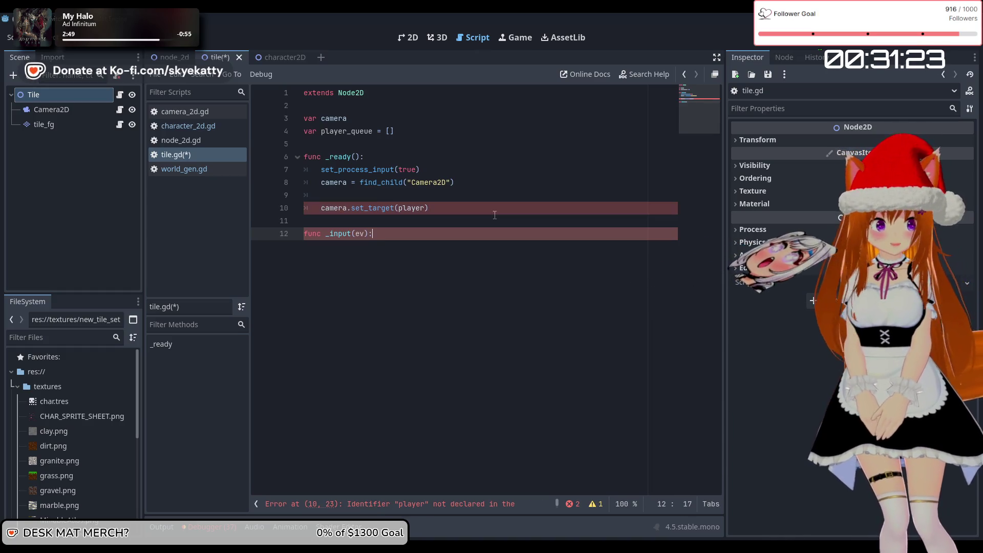
pyautogui.press('Return')
# Write `if Input.is_key_pressed(KEY_SPACE):` in _input with an indented line below it
pyautogui.write('if IN')
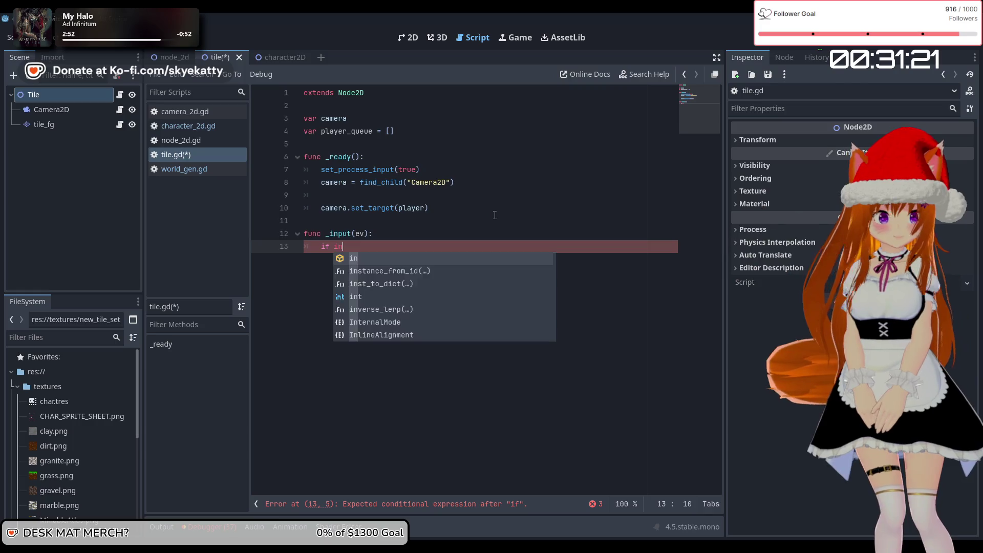
pyautogui.press('BackSpace')
pyautogui.write('n')
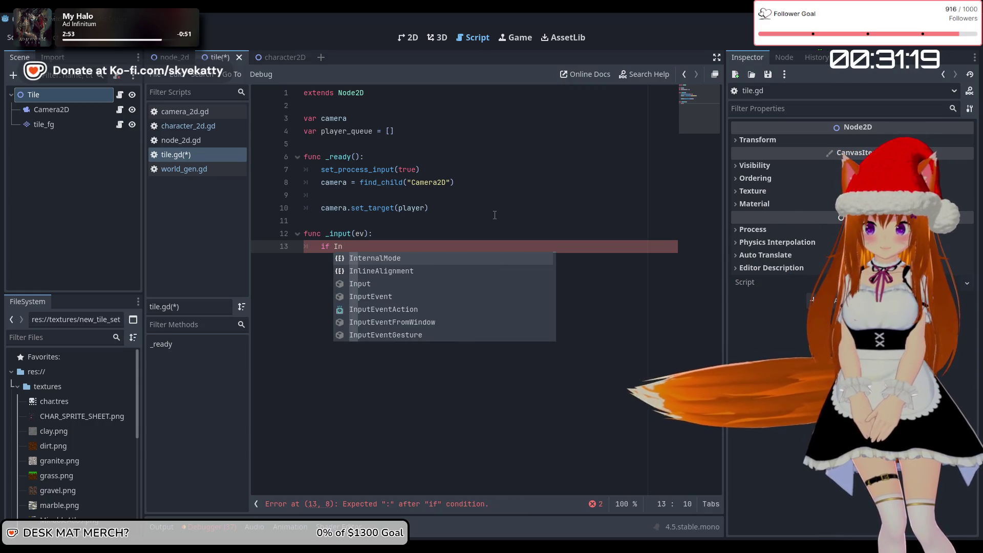
pyautogui.write('put')
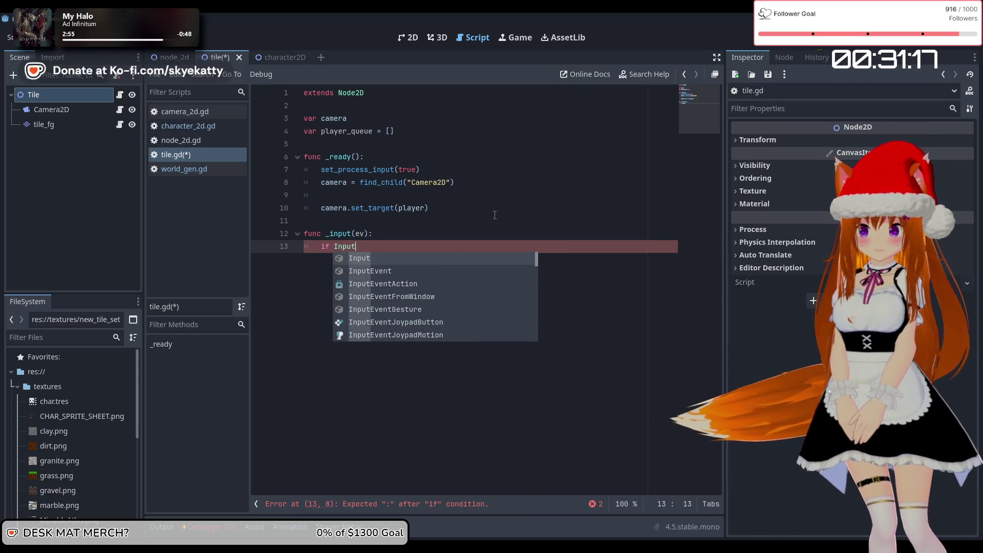
pyautogui.write('.is')
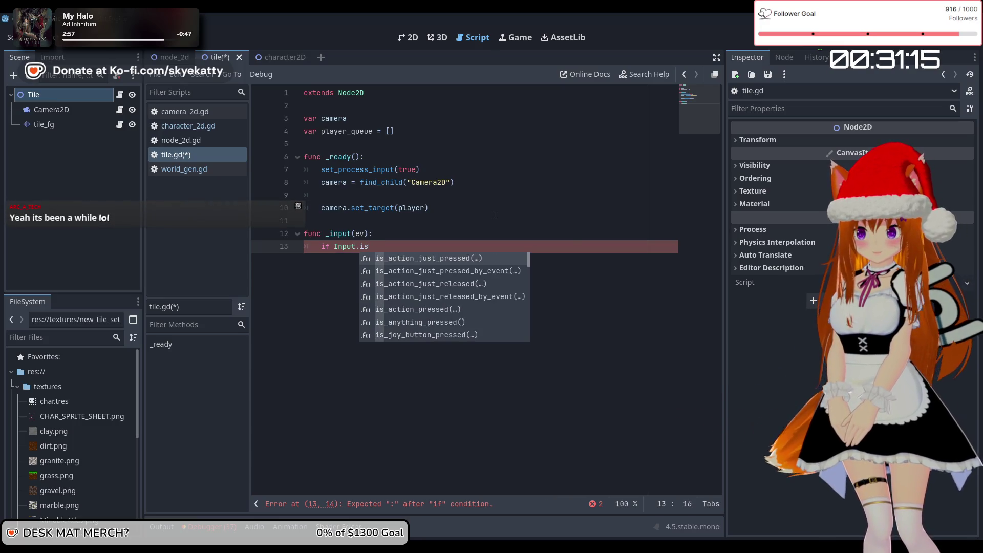
pyautogui.write('_key')
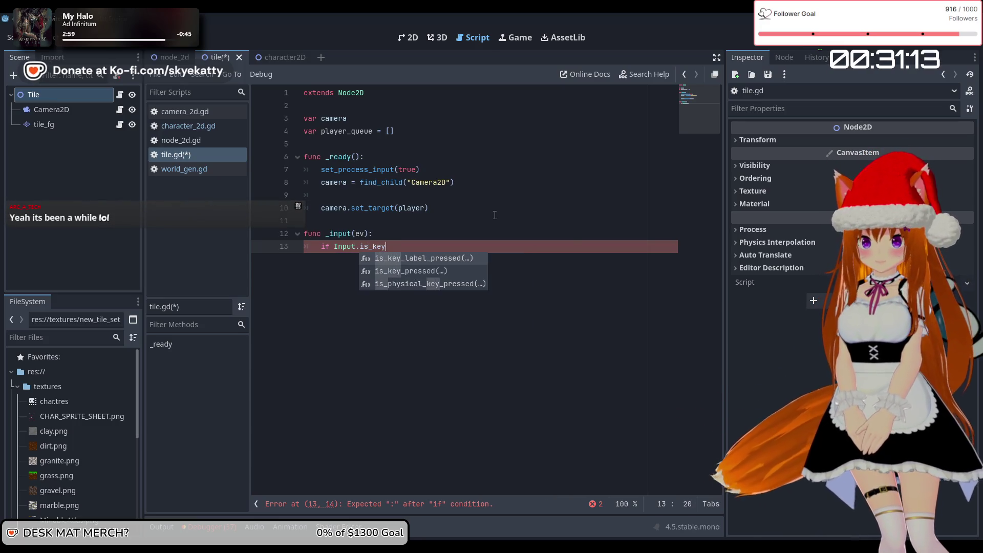
pyautogui.press('Down')
pyautogui.press('Return')
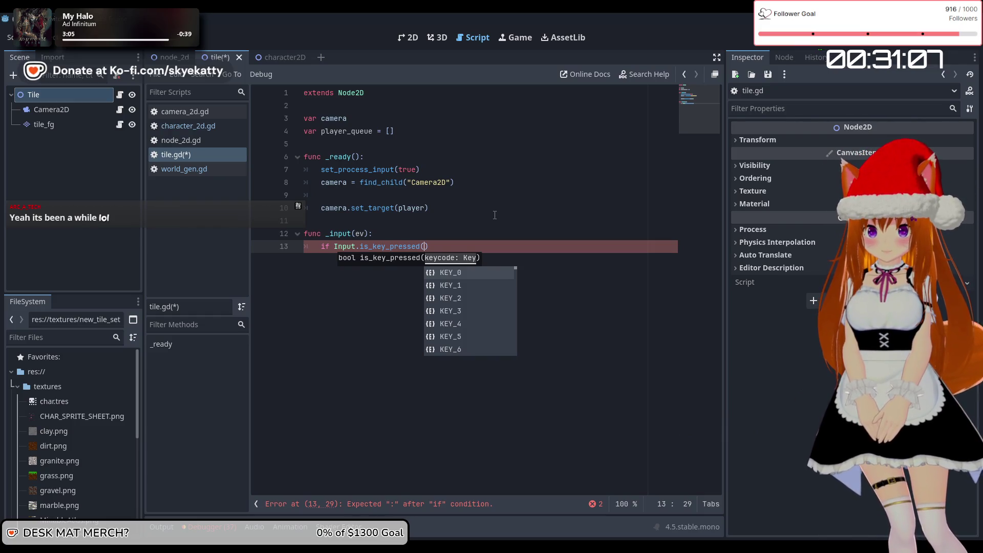
pyautogui.write('KEY_S')
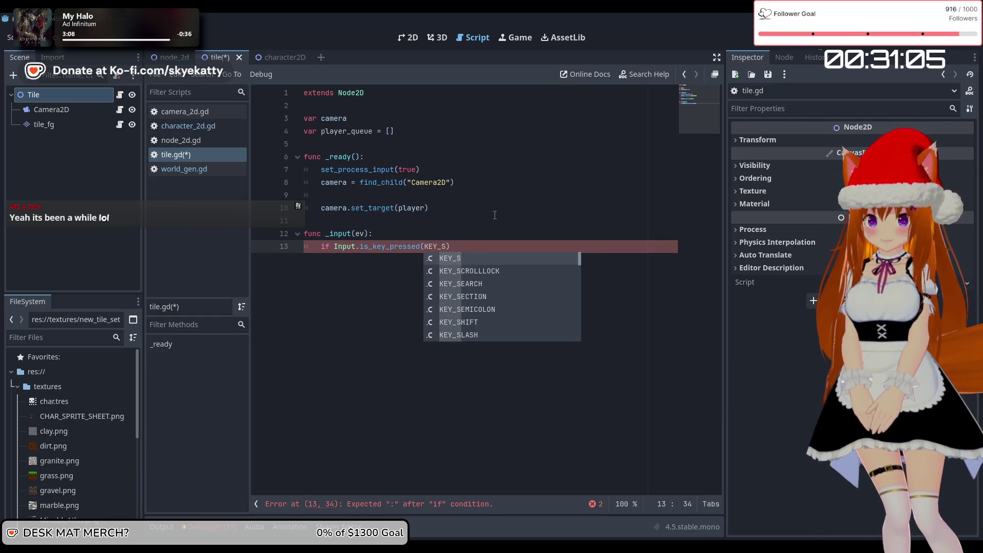
pyautogui.write('P')
pyautogui.press('Return')
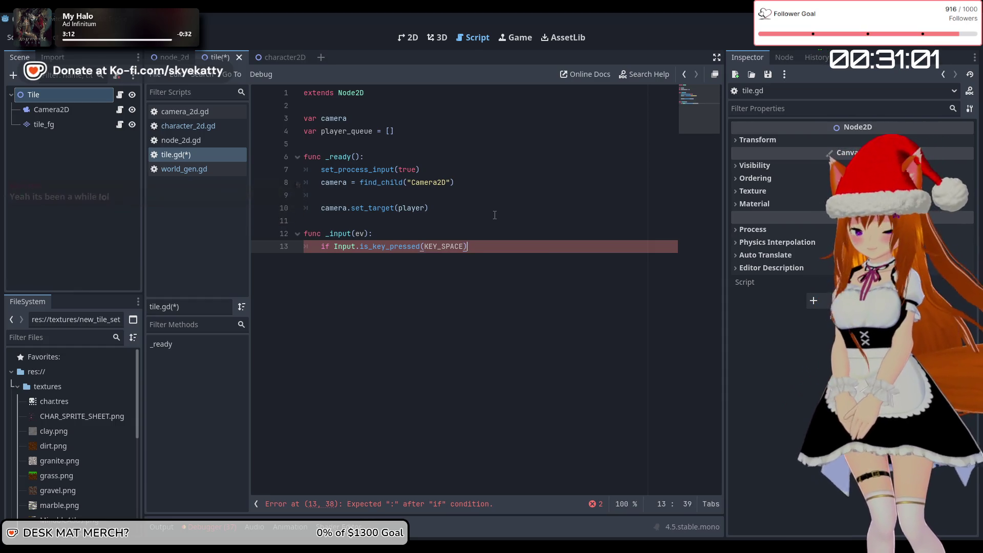
pyautogui.write(':')
pyautogui.press('Return')
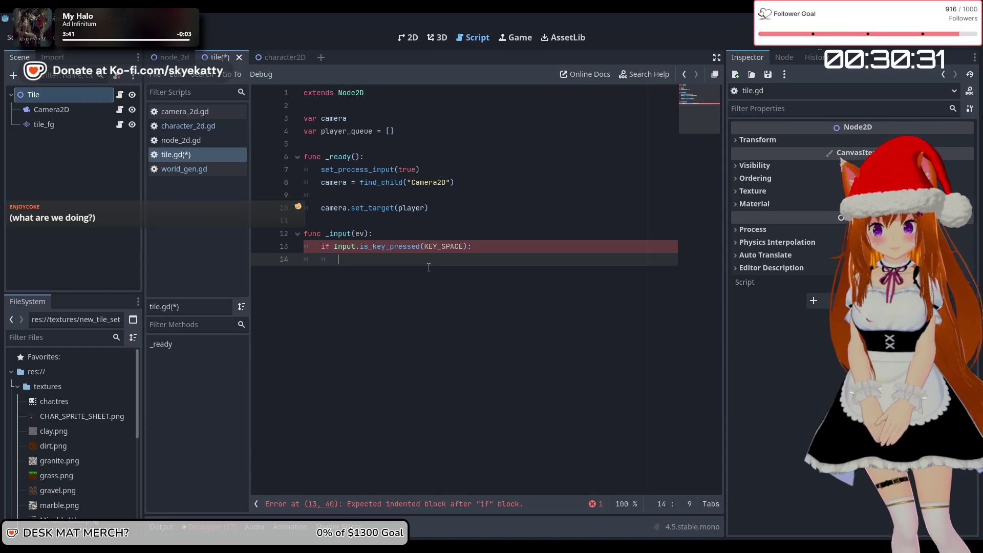
pyautogui.click(421, 247)
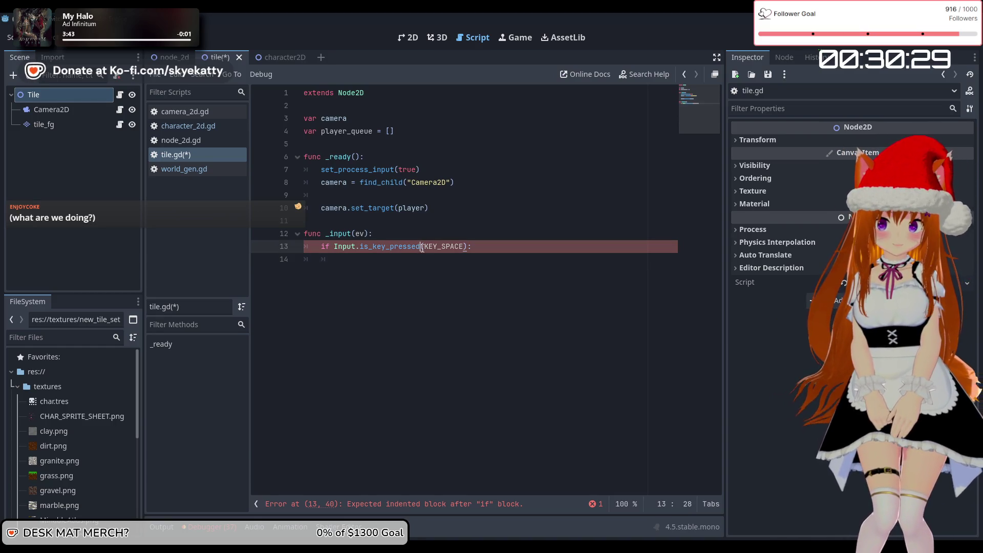
# Remove the `is_key_pressed(KEY_SPACE)` condition from line 13, leaving just Input
pyautogui.moveTo(410, 250); pyautogui.dragTo(391, 253)
pyautogui.moveTo(391, 253)
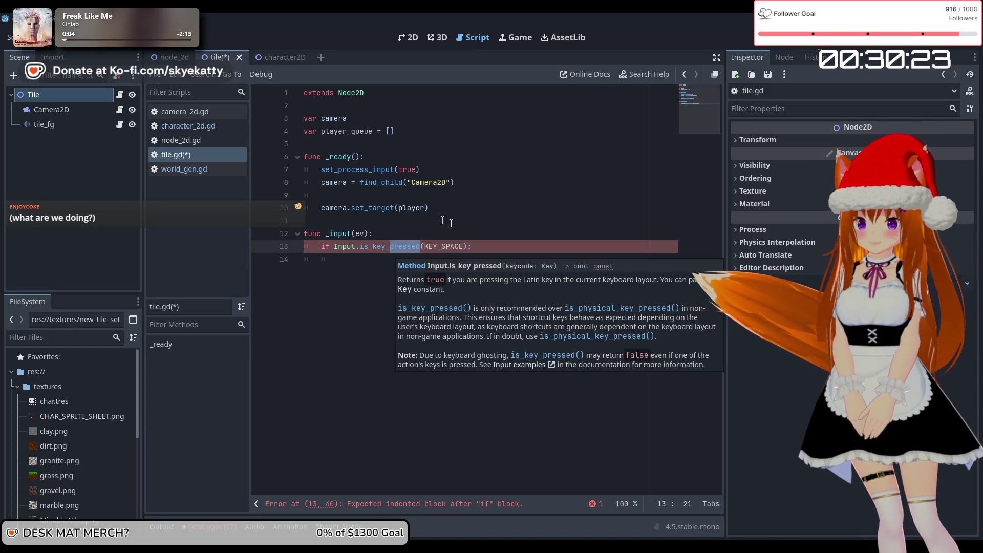
pyautogui.moveTo(481, 246); pyautogui.dragTo(361, 247)
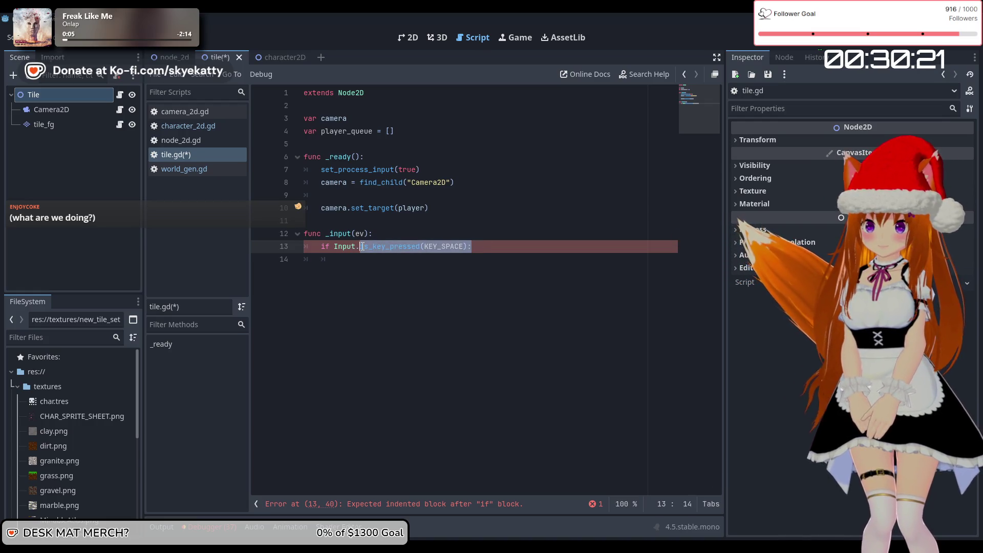
pyautogui.press('BackSpace')
pyautogui.write('key')
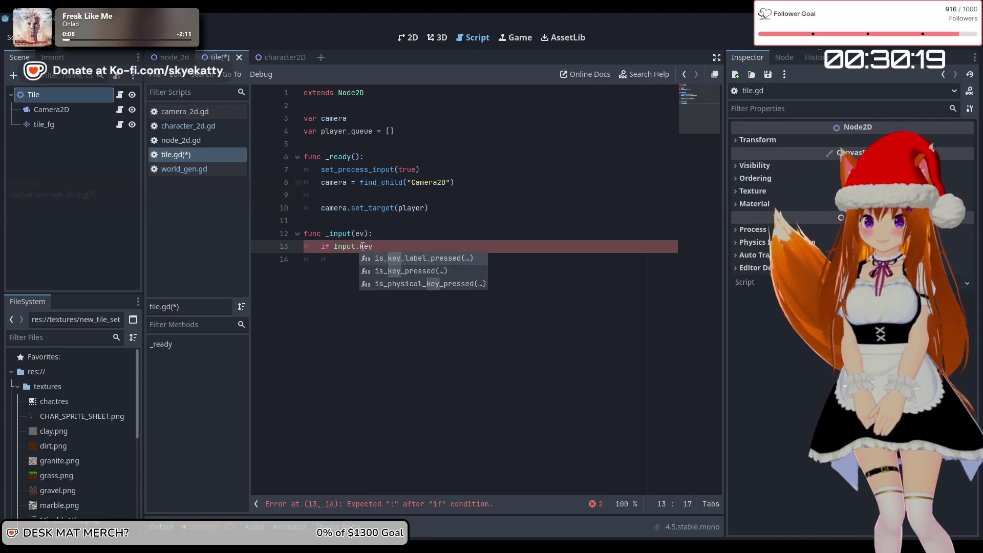
pyautogui.press('Down')
pyautogui.press('Down')
pyautogui.press('Up')
pyautogui.press('Down')
pyautogui.press('Up')
pyautogui.press('BackSpace')
pyautogui.press('BackSpace')
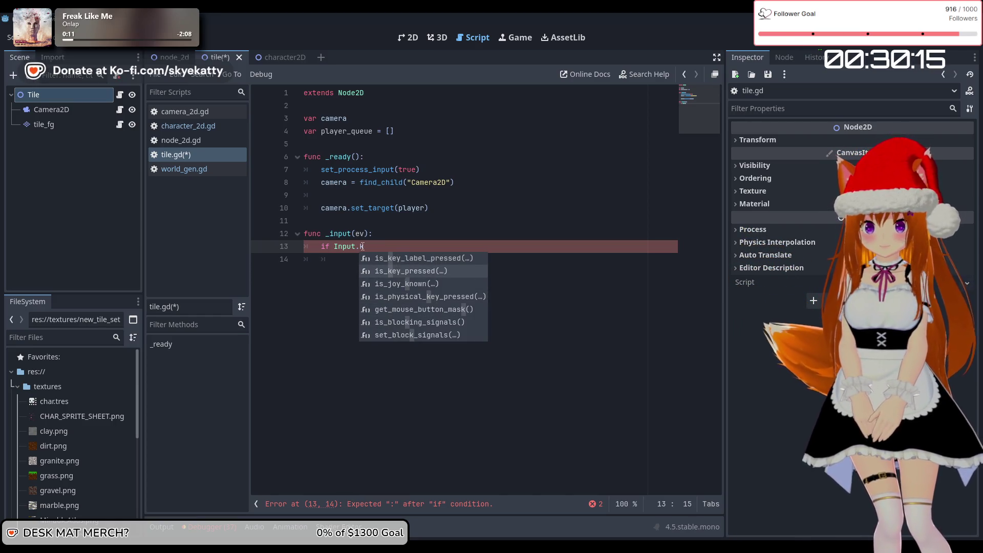
pyautogui.press('BackSpace')
pyautogui.press('BackSpace')
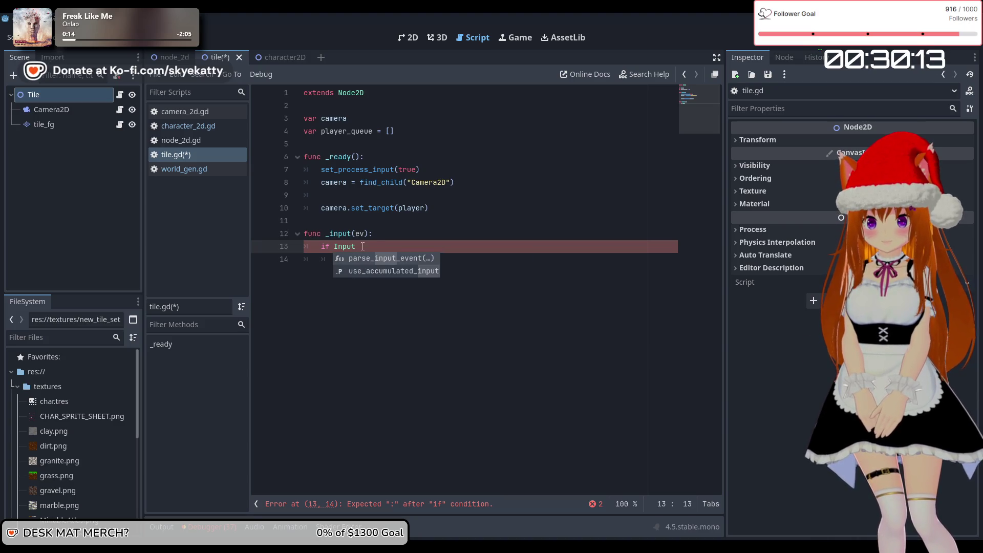
# Complete the condition as `Input.action_release("")` from the autocomplete list
pyautogui.write('.')
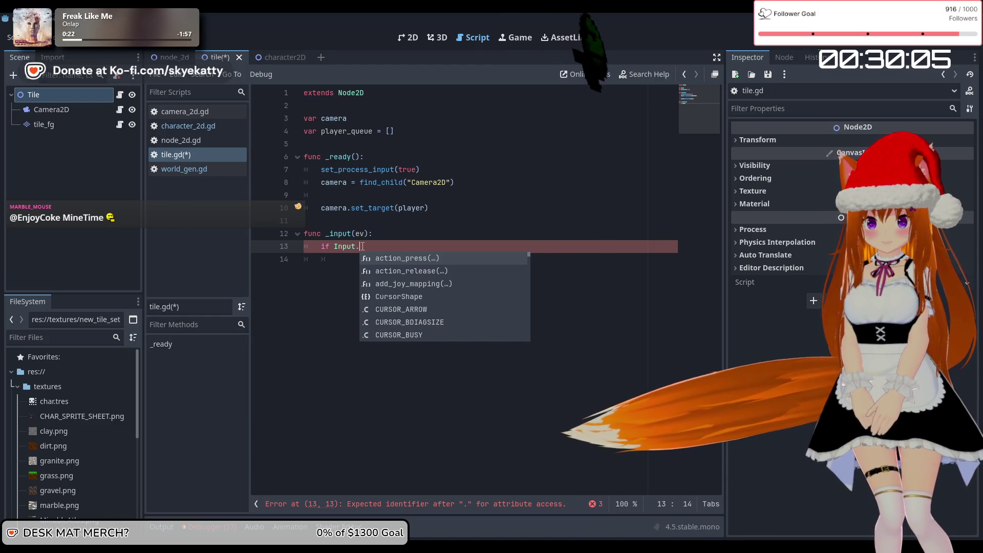
pyautogui.press('Down')
pyautogui.press('Up')
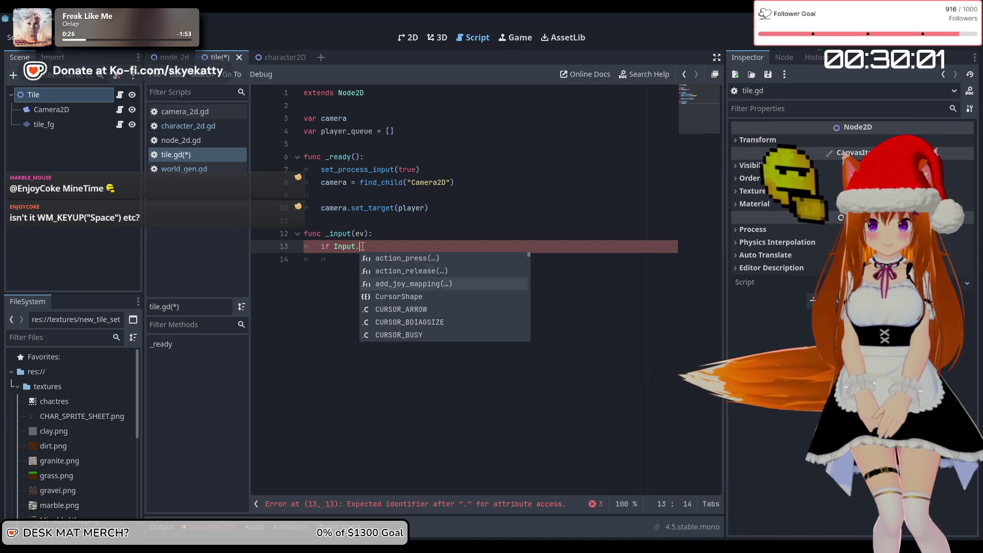
pyautogui.press('Down')
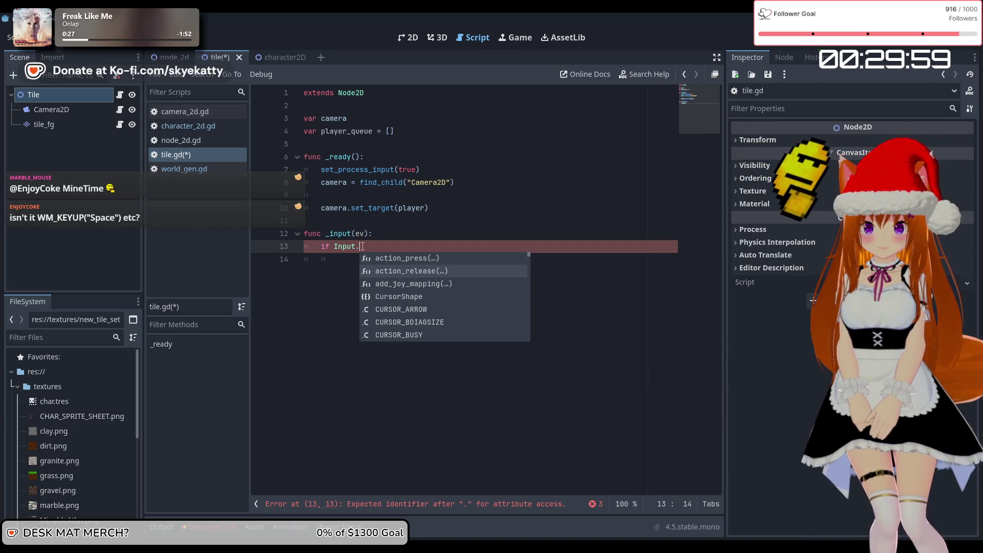
pyautogui.press('Return')
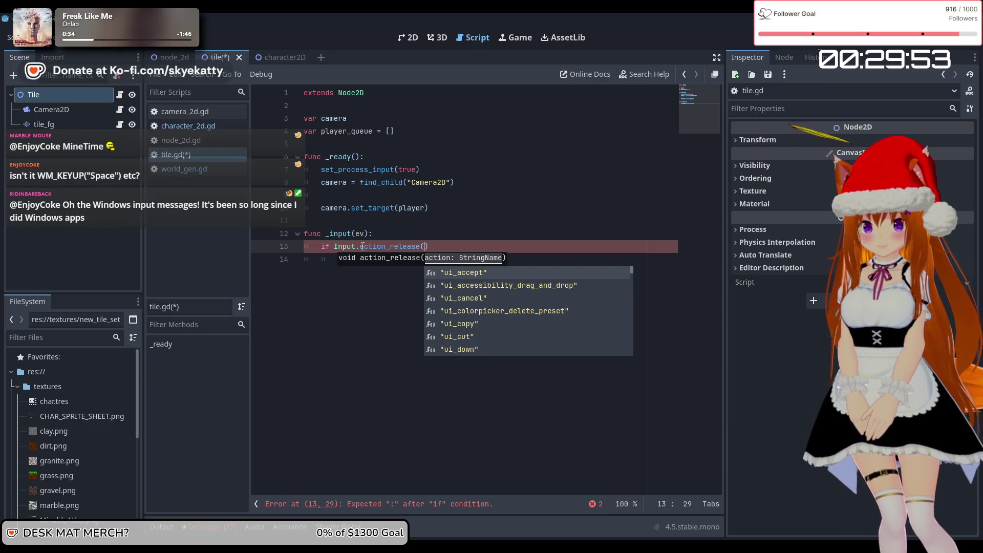
pyautogui.write('K')
pyautogui.press('BackSpace')
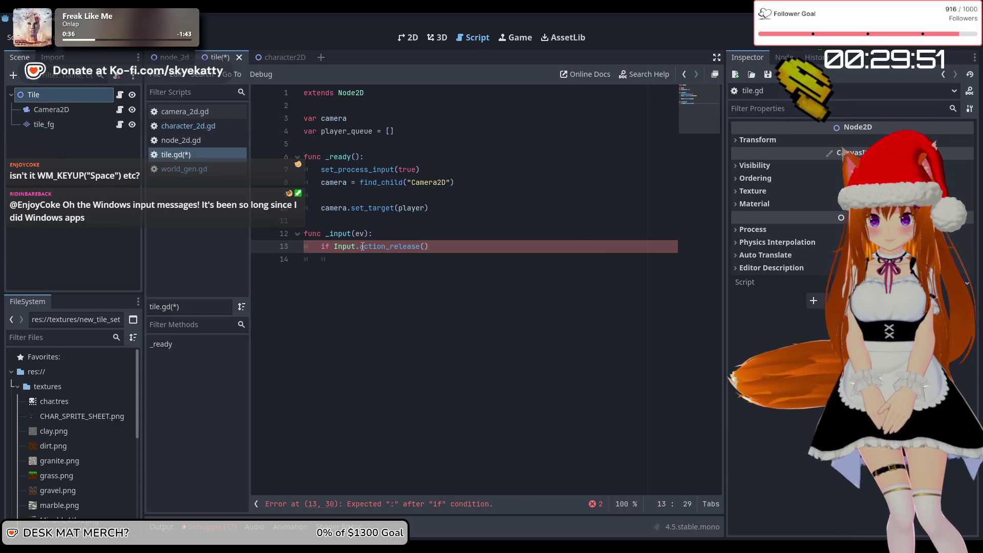
pyautogui.write('"')
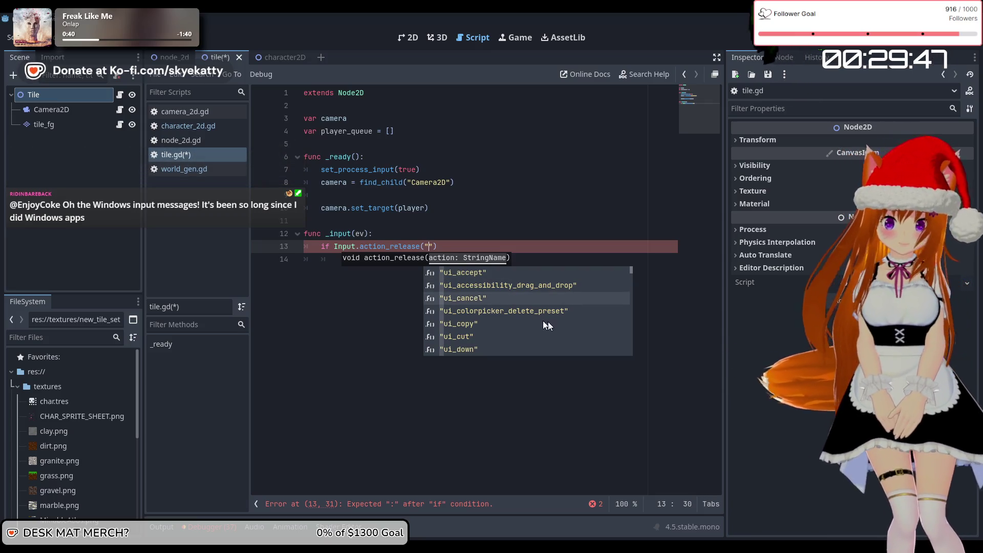
pyautogui.scroll(-5, 541, 320)
pyautogui.scroll(-6, 541, 320)
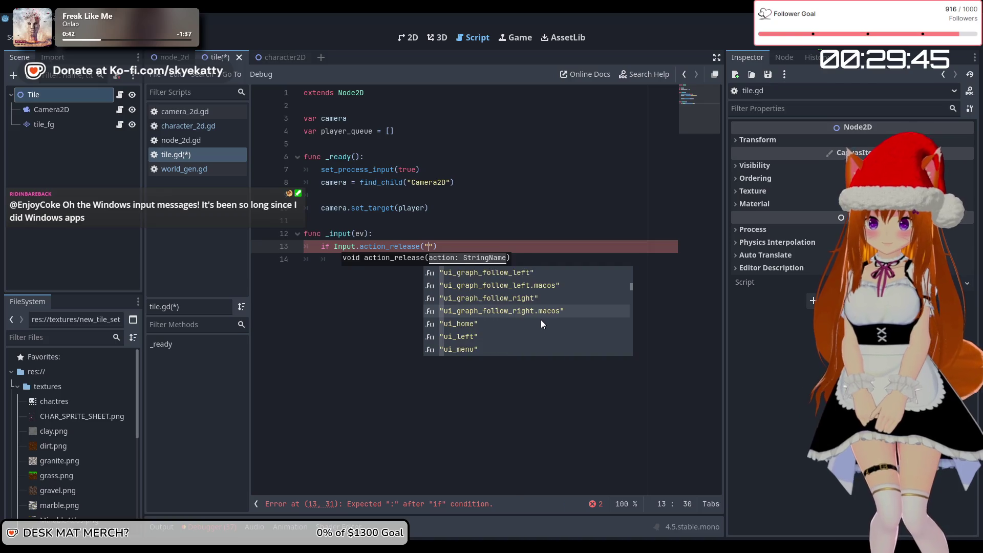
pyautogui.scroll(-10, 541, 319)
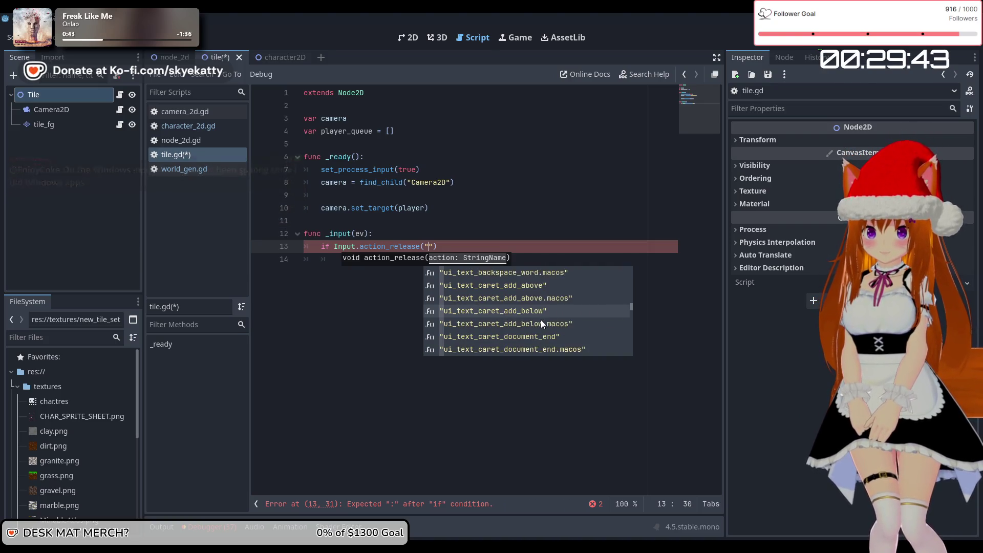
pyautogui.scroll(-8, 541, 320)
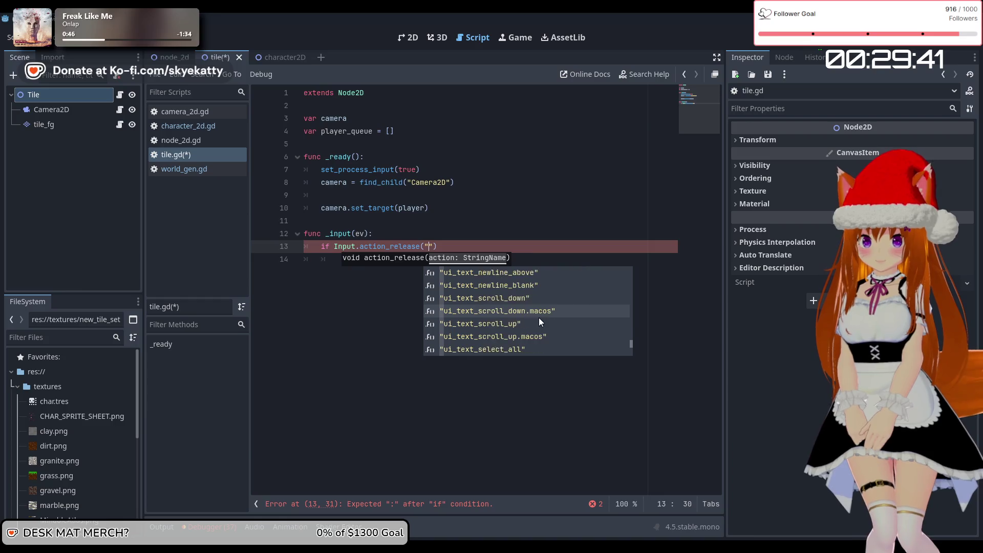
pyautogui.press('Escape')
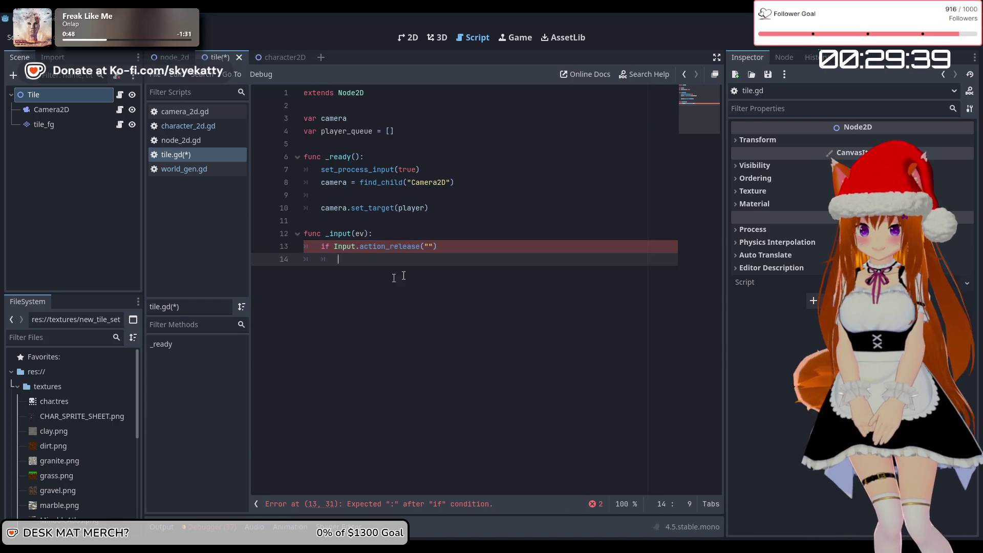
pyautogui.moveTo(437, 247); pyautogui.dragTo(360, 252)
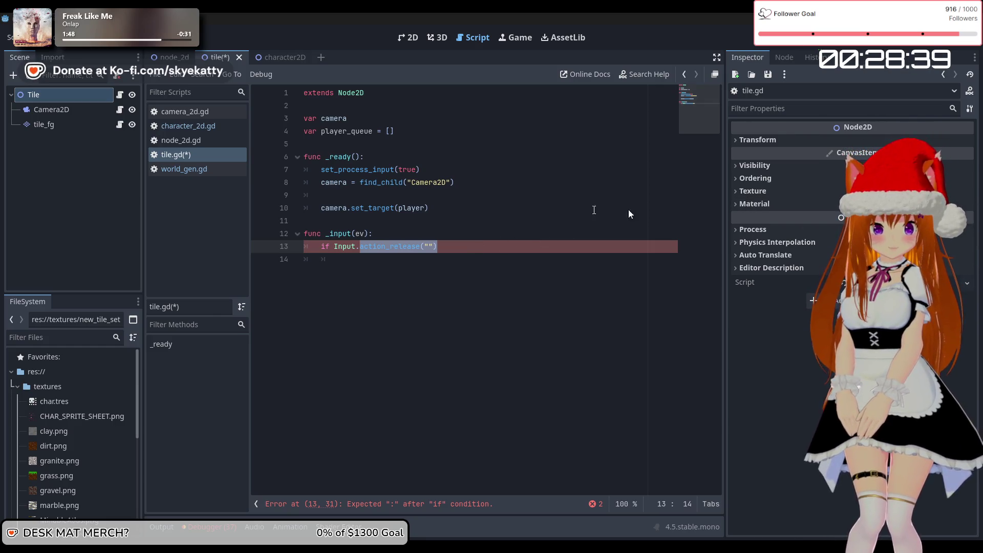
# Replace line 13's condition with `ev is InputEventKey and ev.scancode == KEY_SPACE and not ev.echo:`
pyautogui.keyDown('shift'); pyautogui.click(299, 239); pyautogui.keyUp('shift')
pyautogui.keyDown('shift'); pyautogui.click(334, 248); pyautogui.keyUp('shift')
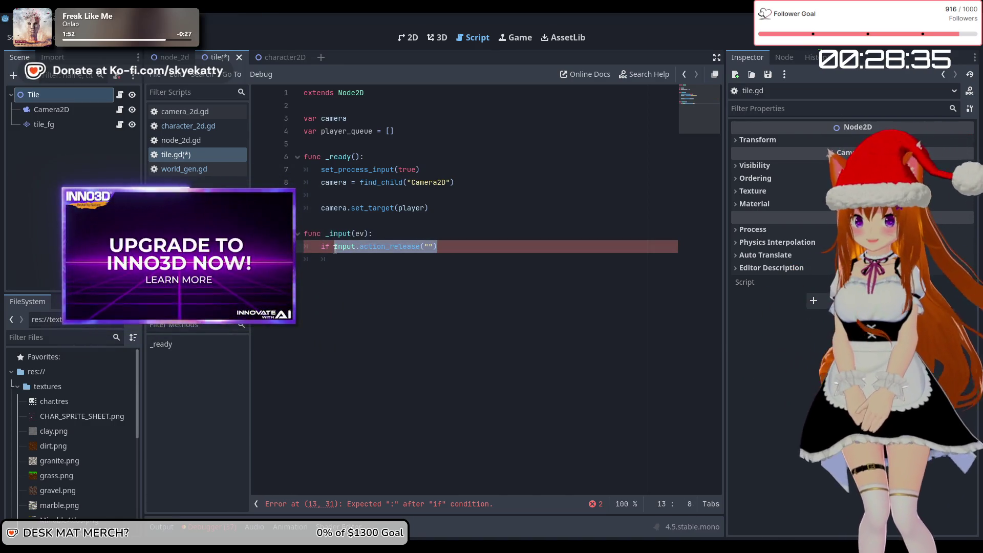
pyautogui.write('ev is ')
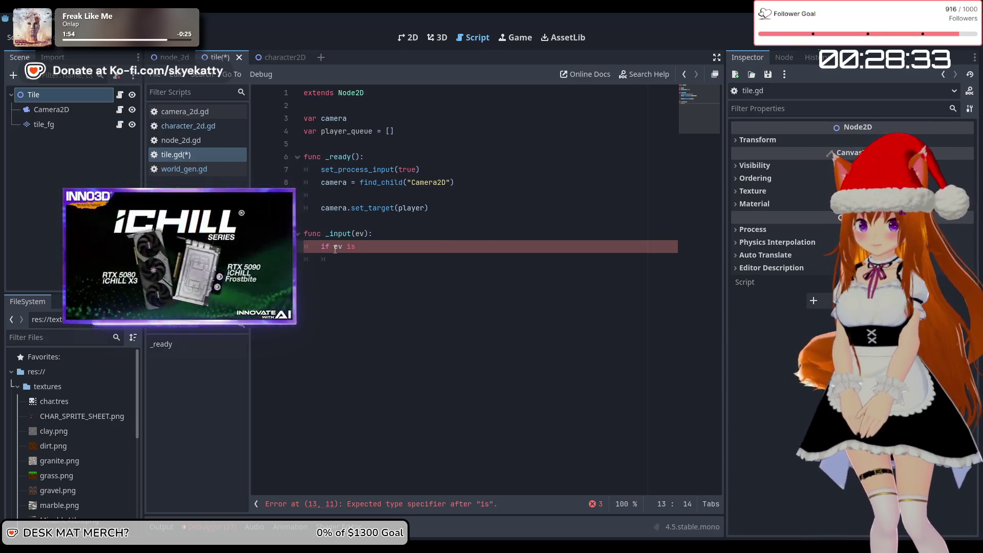
pyautogui.write('InputEvent')
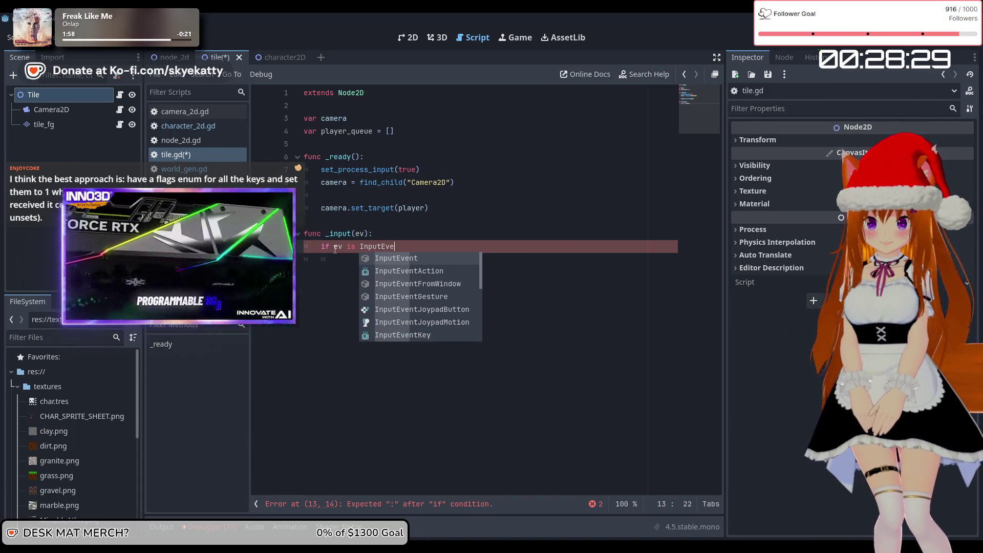
pyautogui.write('Key')
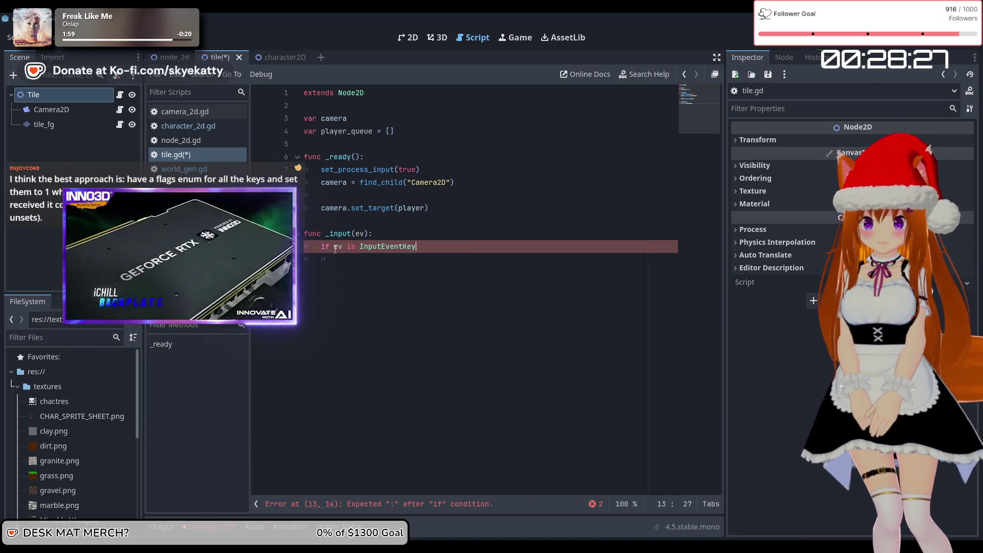
pyautogui.write(' and ev')
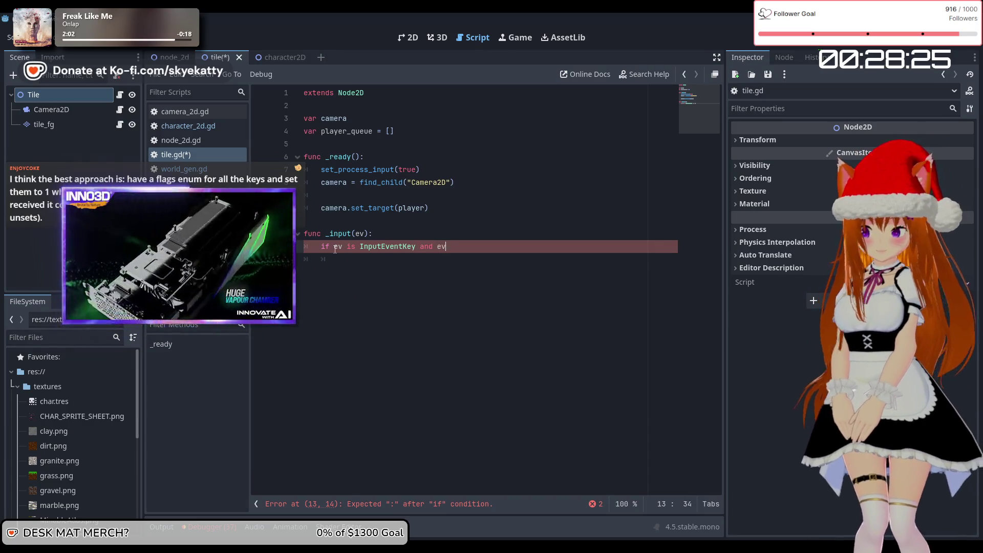
pyautogui.write('.sc')
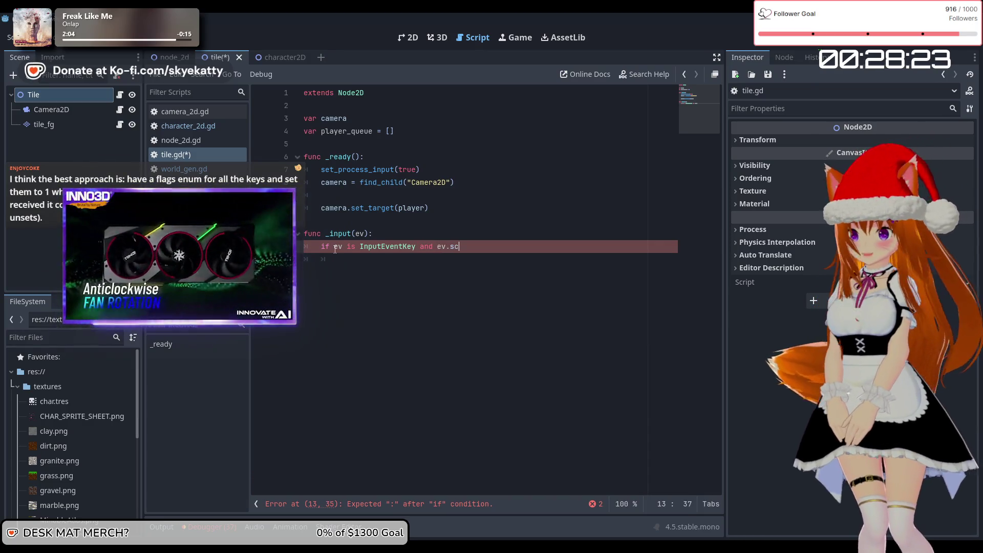
pyautogui.write('ancode == KEY')
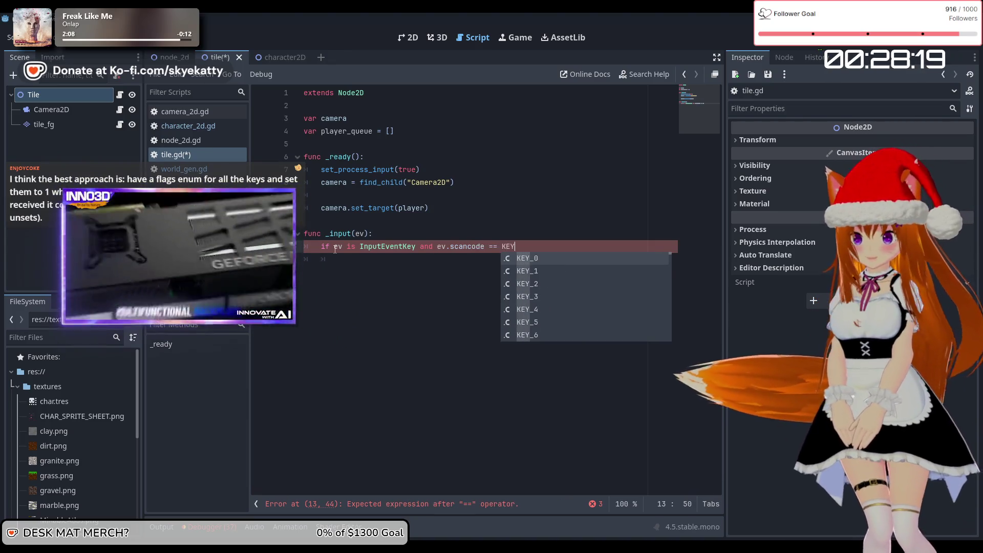
pyautogui.write('_SPA')
pyautogui.press('Return')
pyautogui.write('and not')
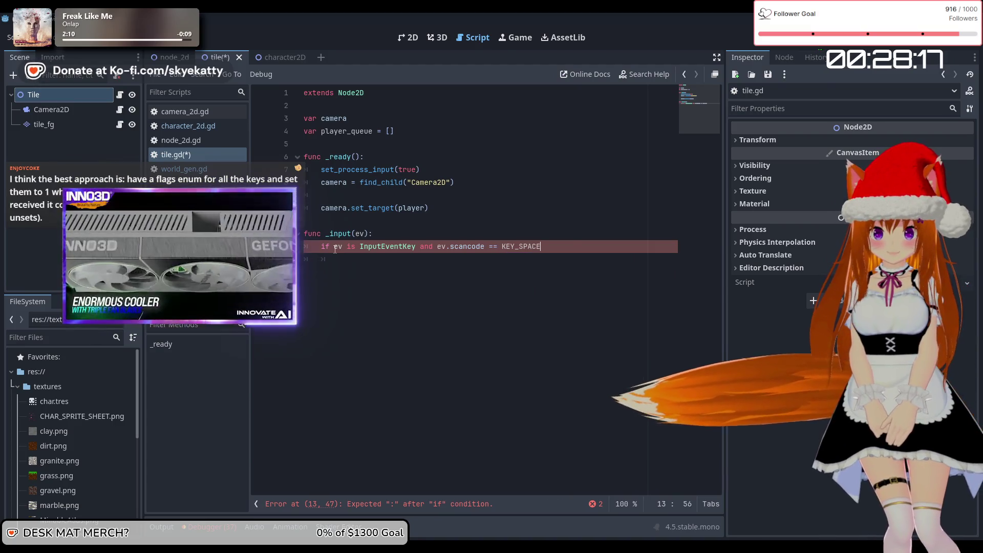
pyautogui.write(' ev')
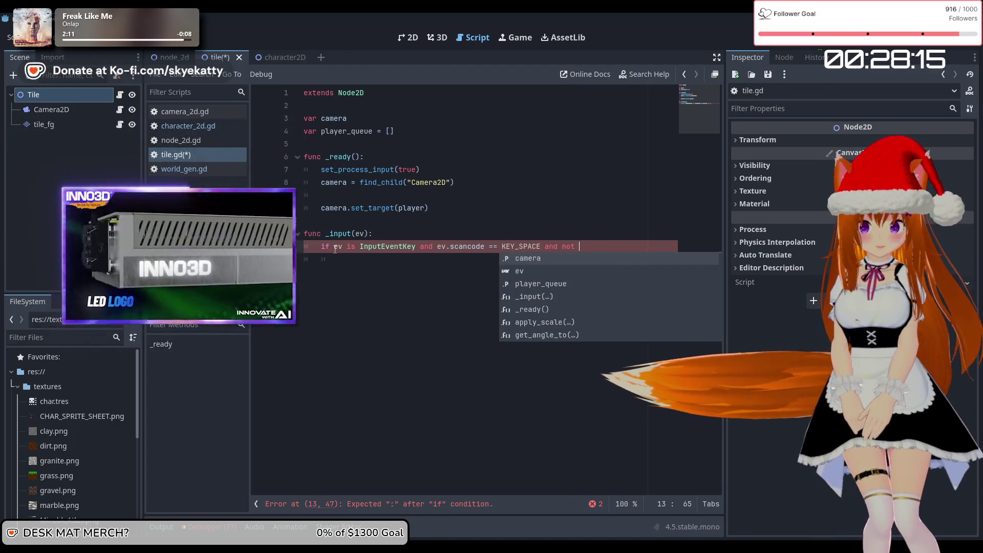
pyautogui.write('.echo:')
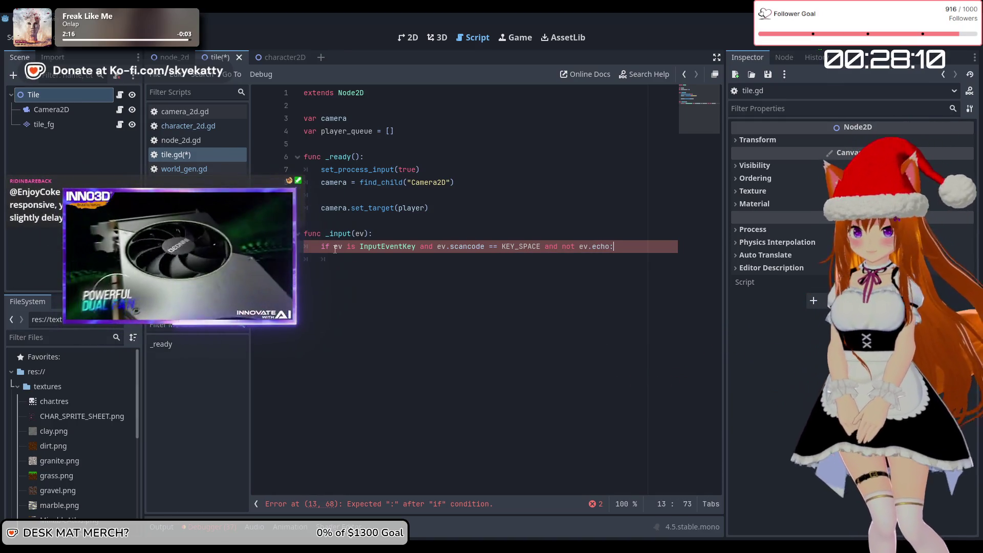
pyautogui.press('Return')
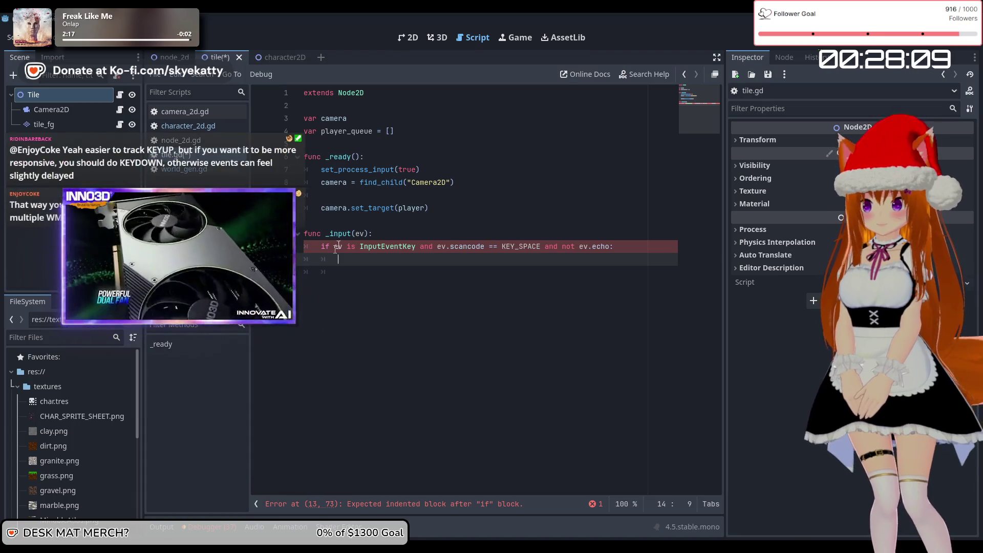
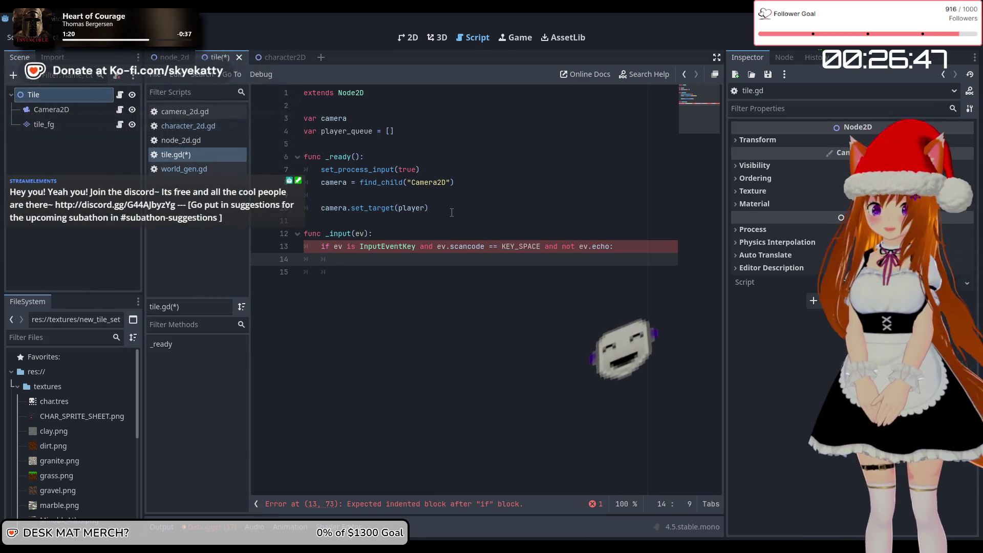
# Clear the stray partial text typed on line 14
pyautogui.write('n')
pyautogui.press('Escape')
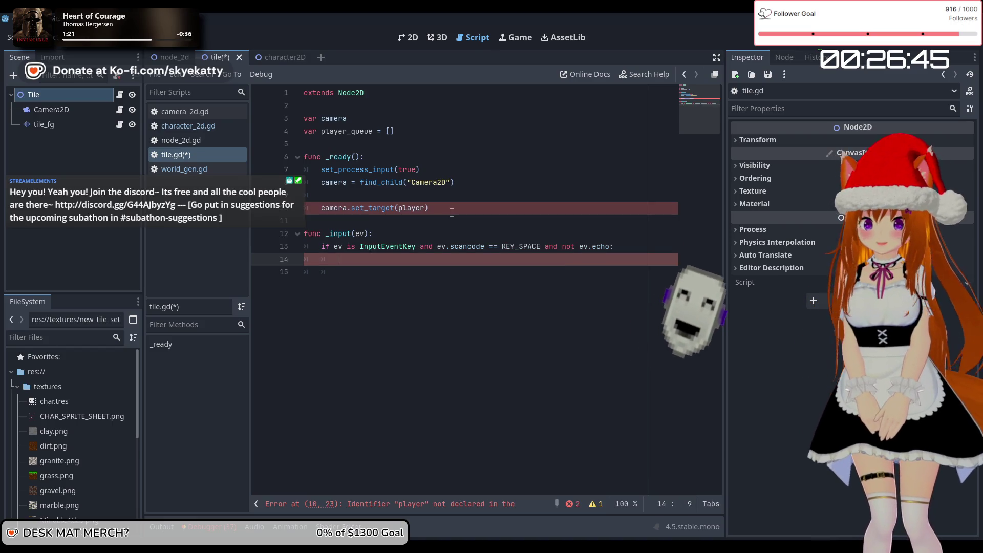
pyautogui.press('BackSpace')
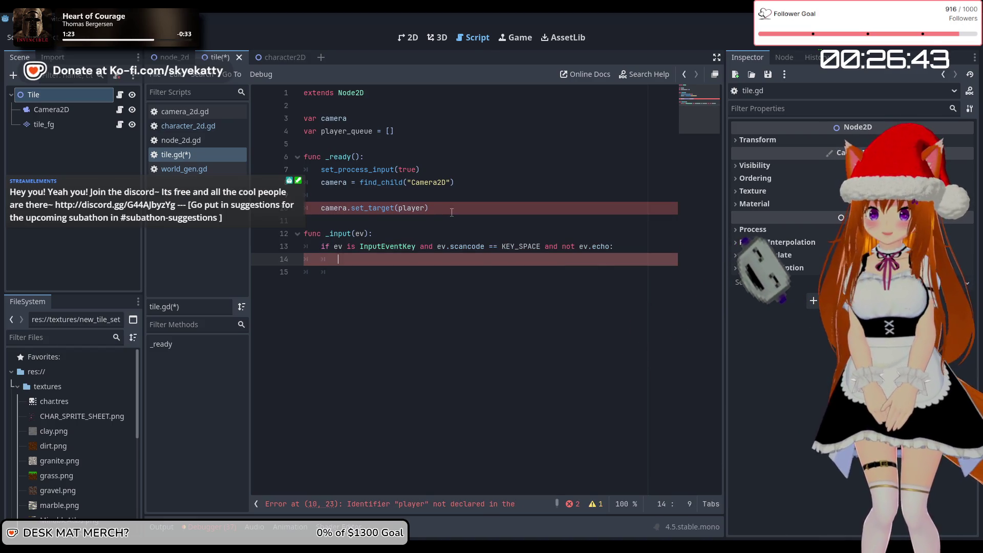
pyautogui.write('play')
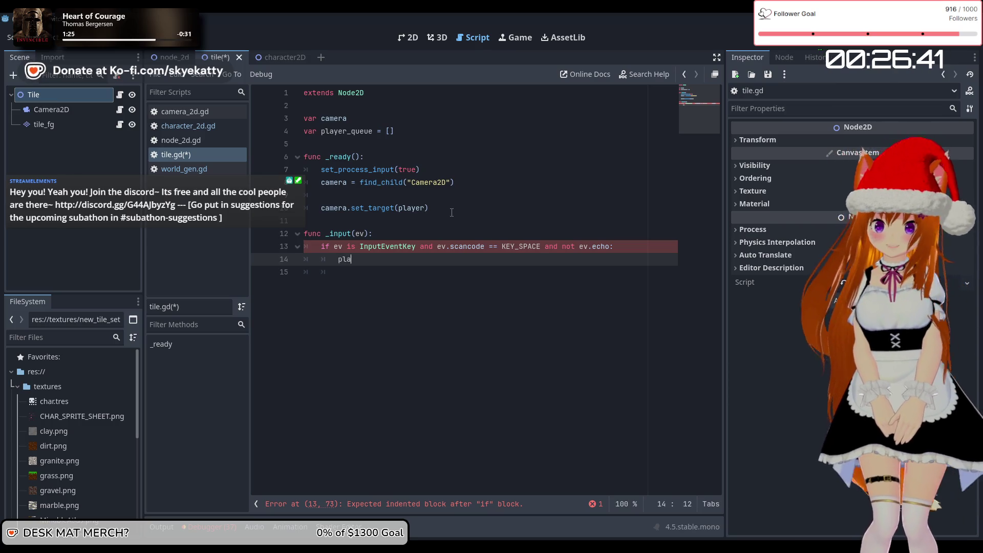
pyautogui.press('BackSpace')
pyautogui.press('BackSpace')
pyautogui.press('BackSpace')
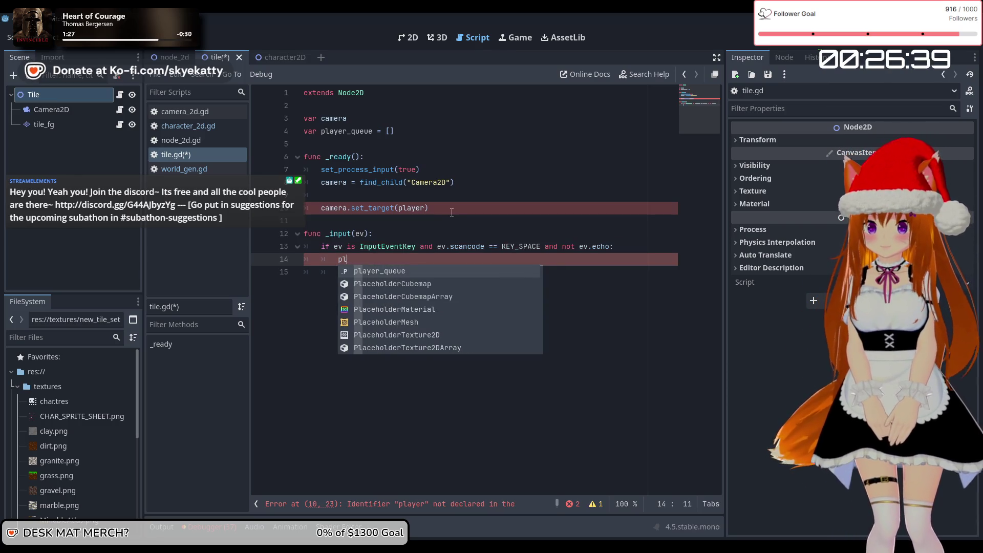
# Insert blank lines below the player_queue declaration
pyautogui.click(420, 128)
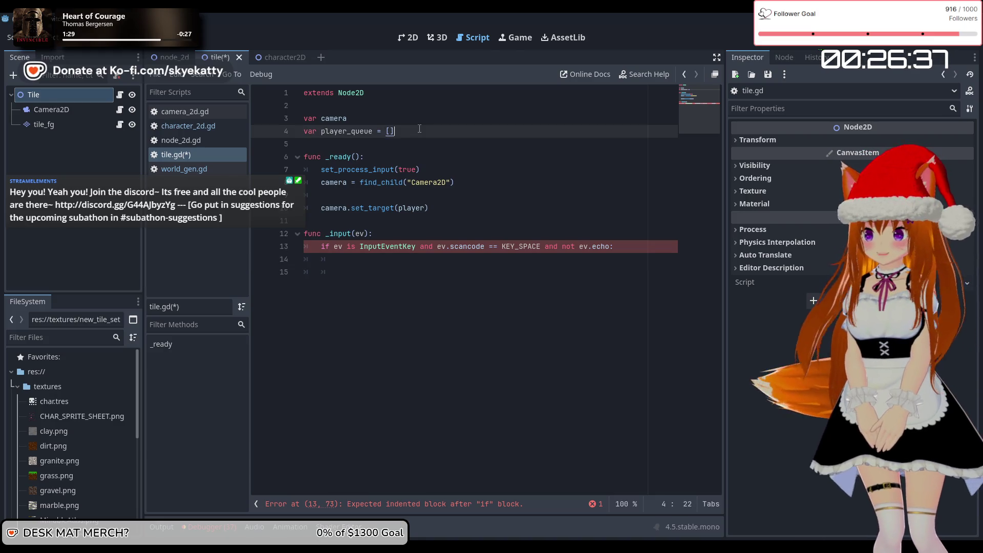
pyautogui.press('Return')
pyautogui.press('Return')
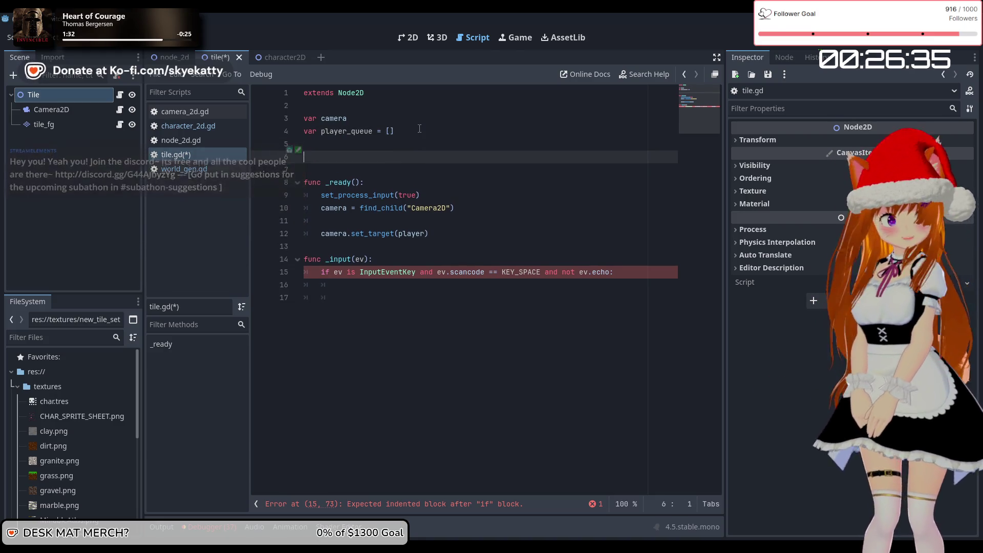
pyautogui.scroll(-5, 48, 385)
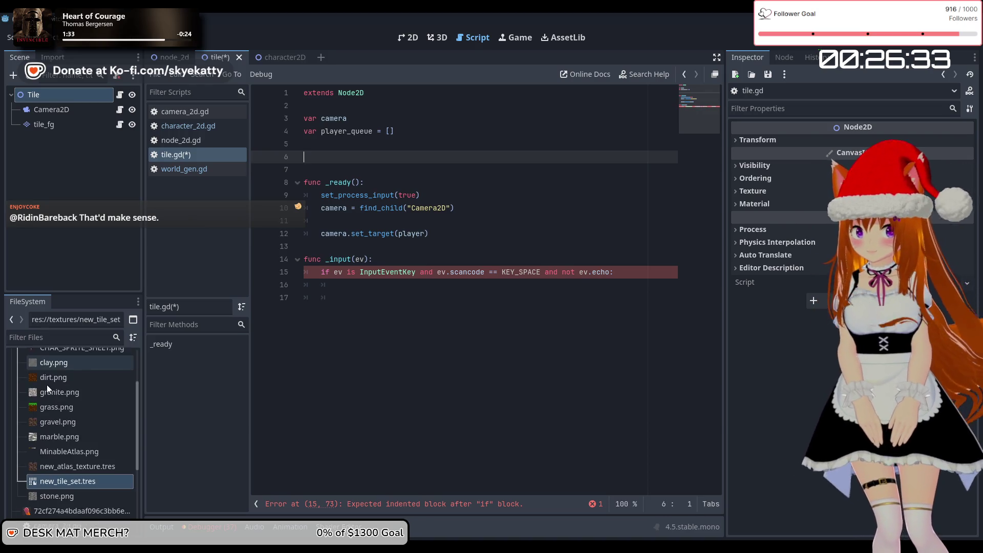
pyautogui.scroll(3, 53, 417)
pyautogui.scroll(-3, 57, 407)
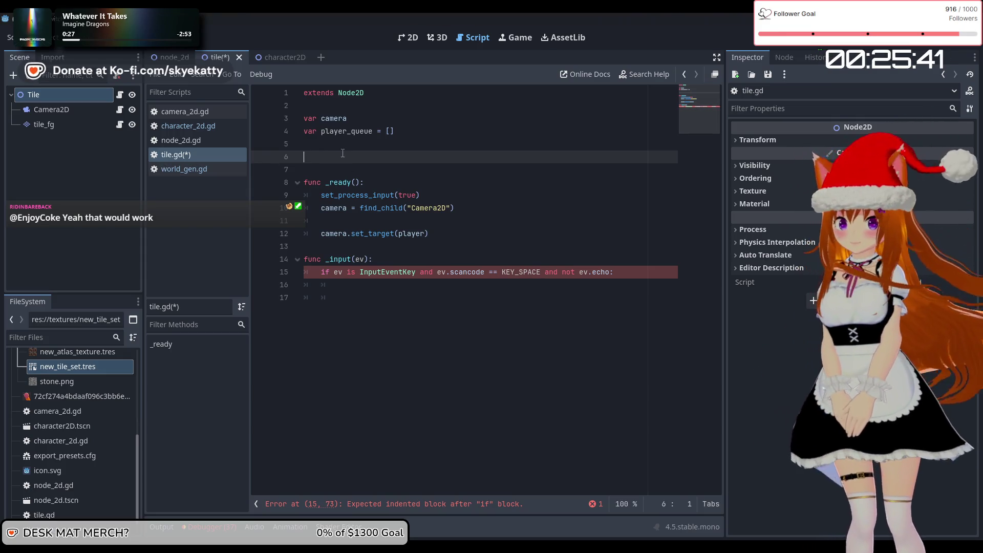
pyautogui.click(374, 108)
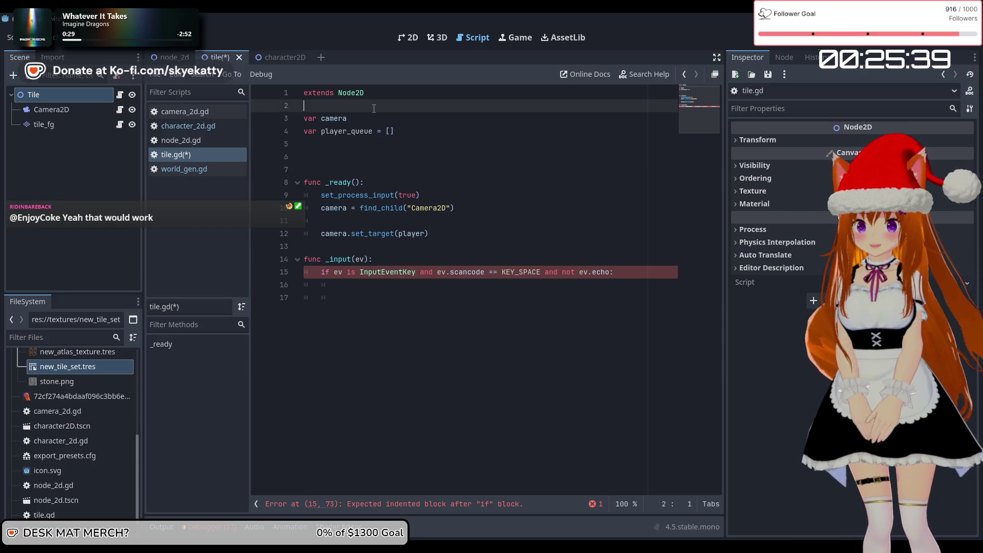
# Add const player_template = preload("res://character2D.tscn") on line 3, then a blank line
pyautogui.press('Return')
pyautogui.write('const ')
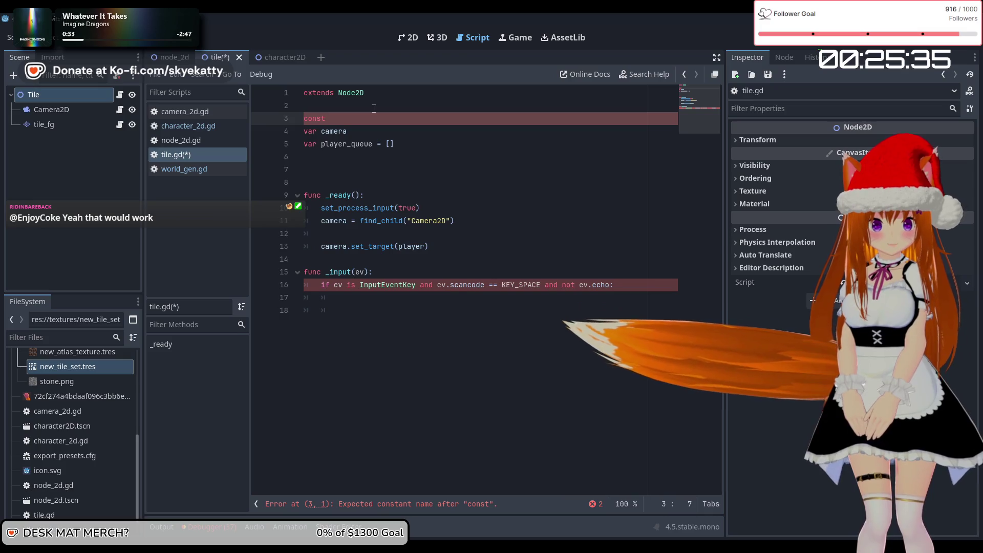
pyautogui.write('play')
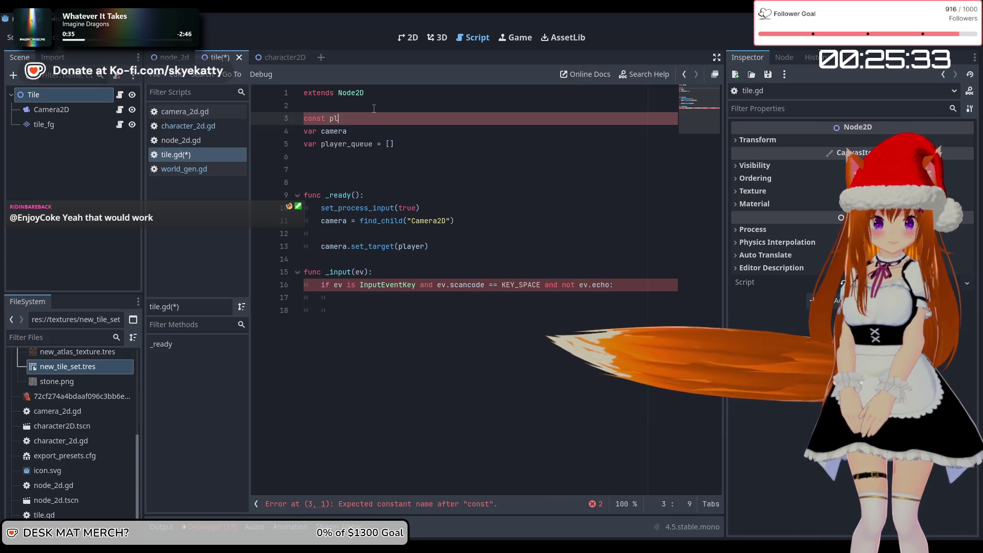
pyautogui.press('BackSpace')
pyautogui.press('BackSpace')
pyautogui.press('BackSpace')
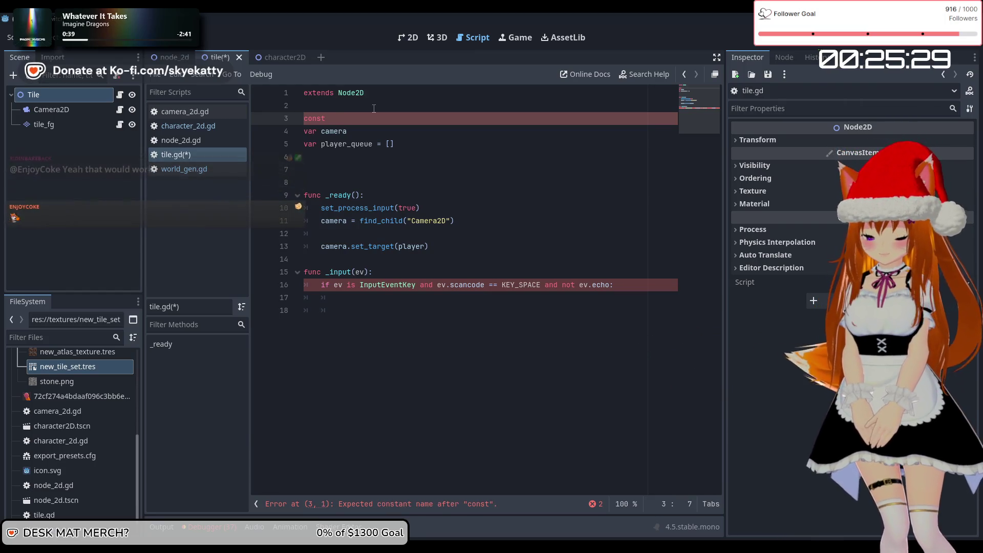
pyautogui.write(' player_template')
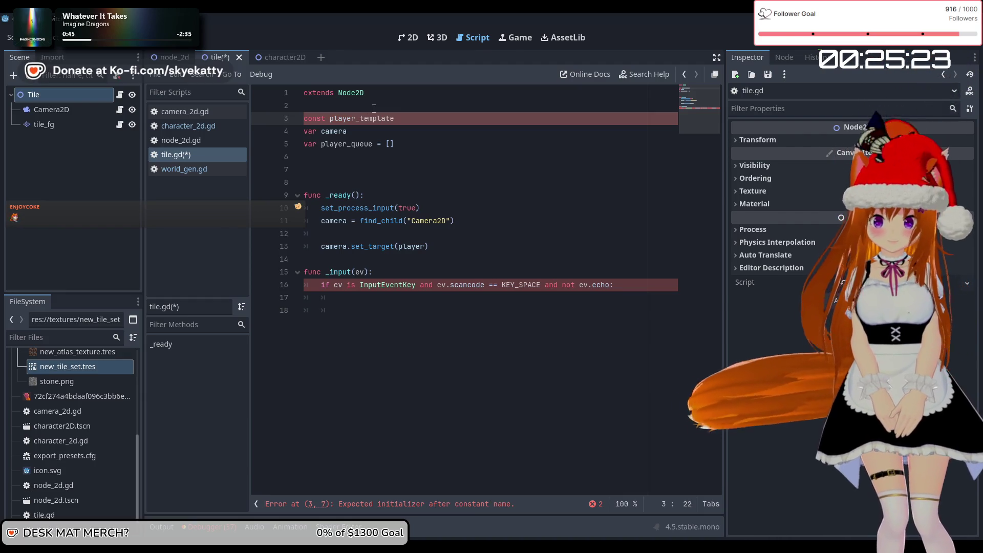
pyautogui.write(' = preload')
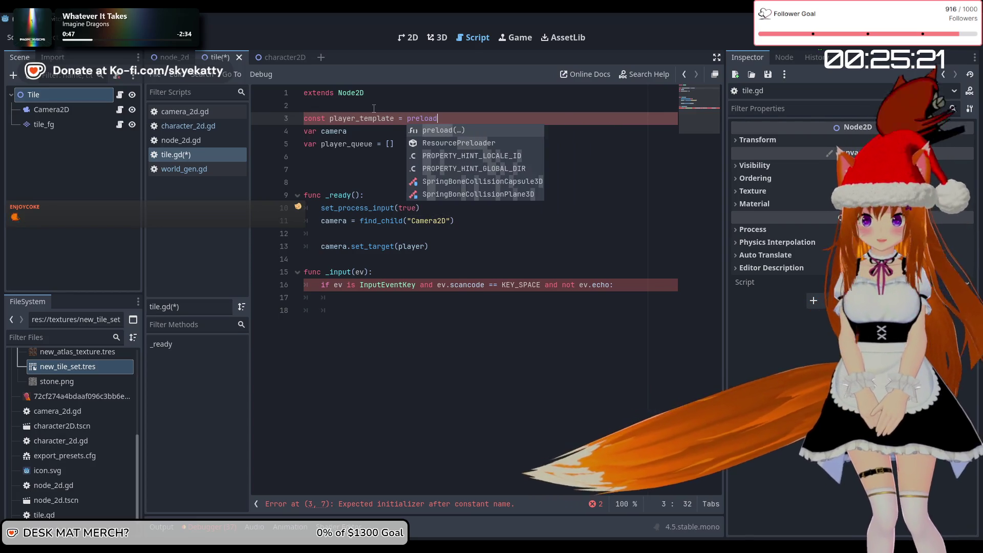
pyautogui.write('(')
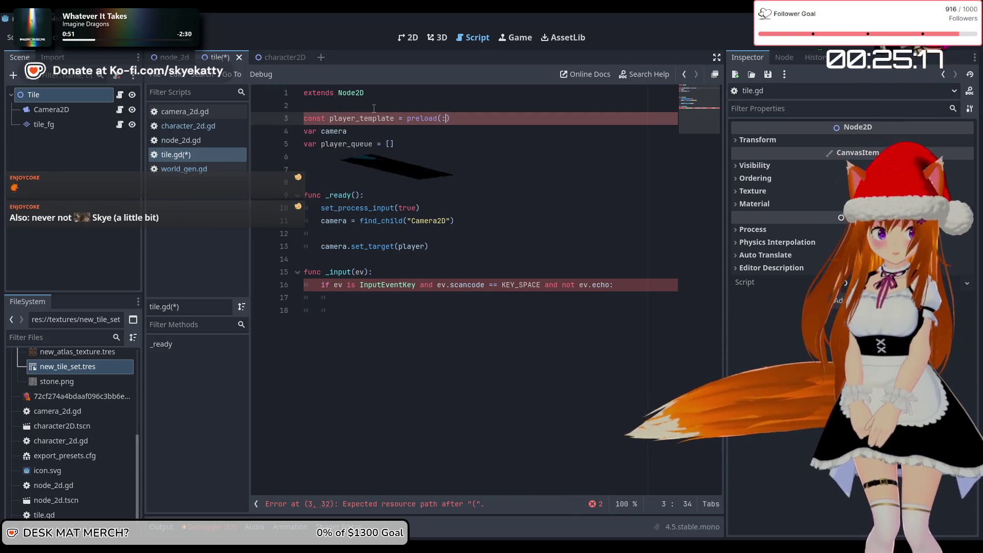
pyautogui.write('"')
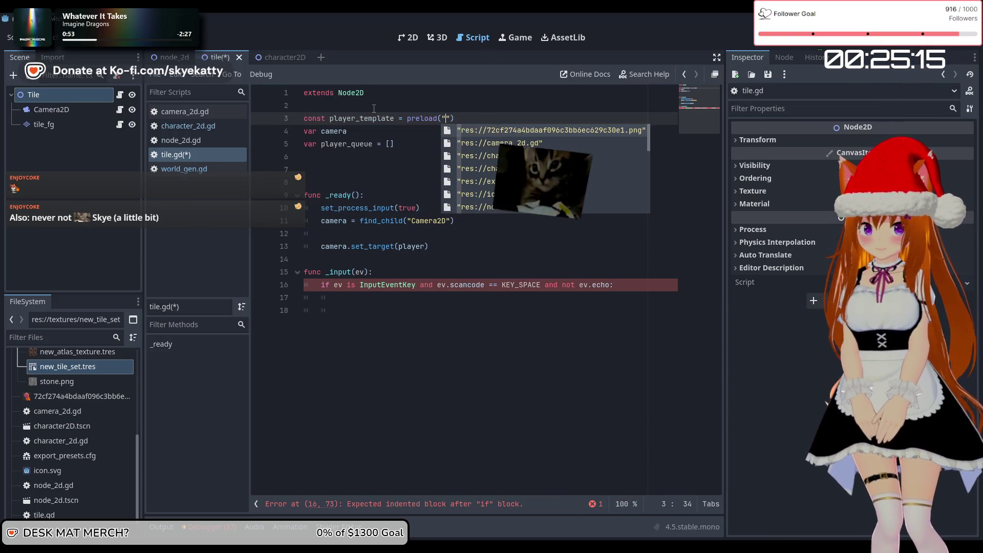
pyautogui.write('res://character2D.tscn')
pyautogui.press('Return')
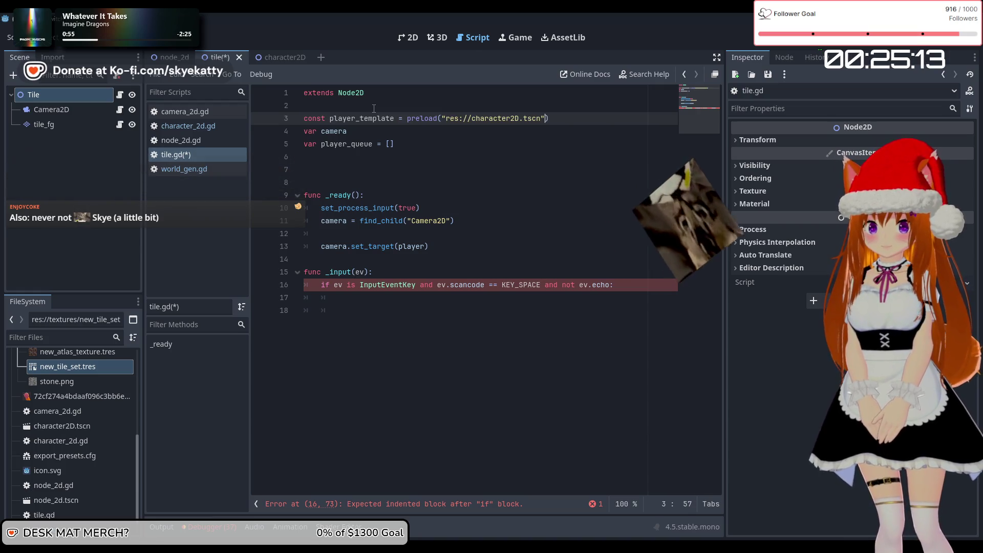
pyautogui.click(515, 147)
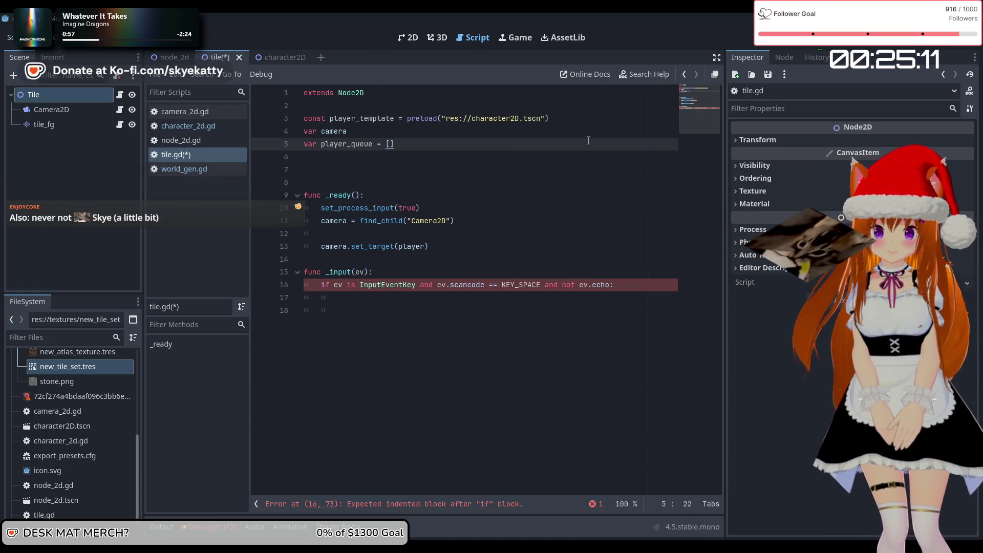
pyautogui.click(583, 118)
pyautogui.press('Return')
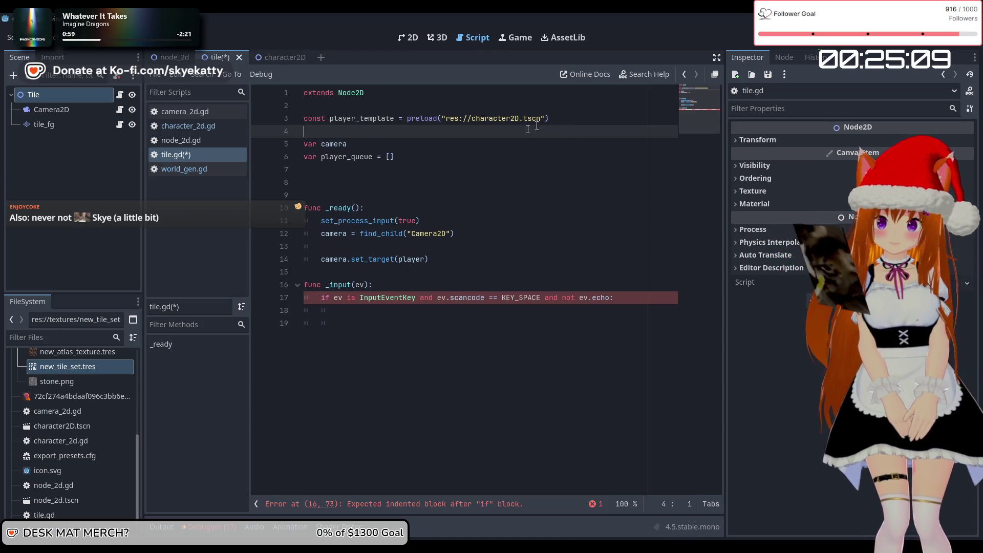
# Fill the space-key branch with self.player_queue.append(player_template.new())
pyautogui.click(462, 313)
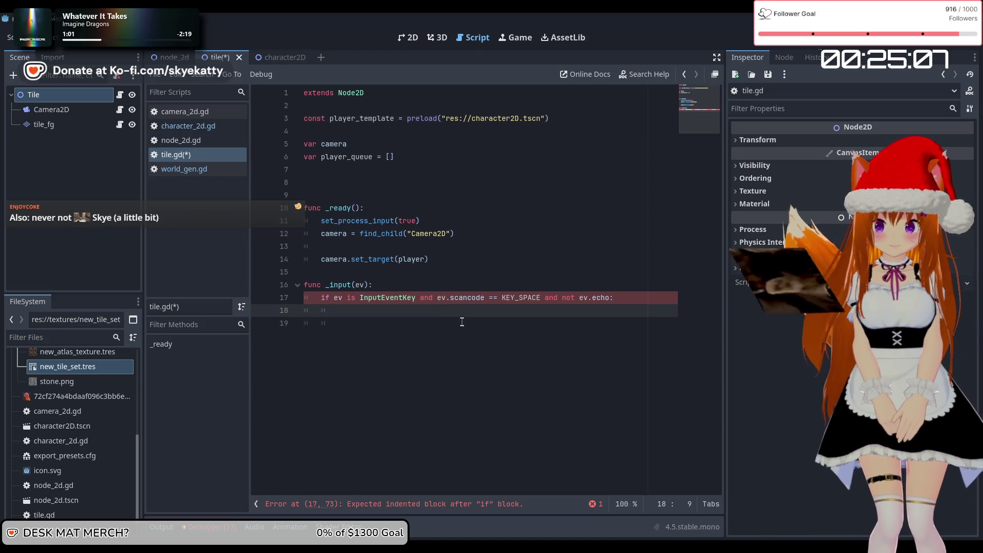
pyautogui.write('play')
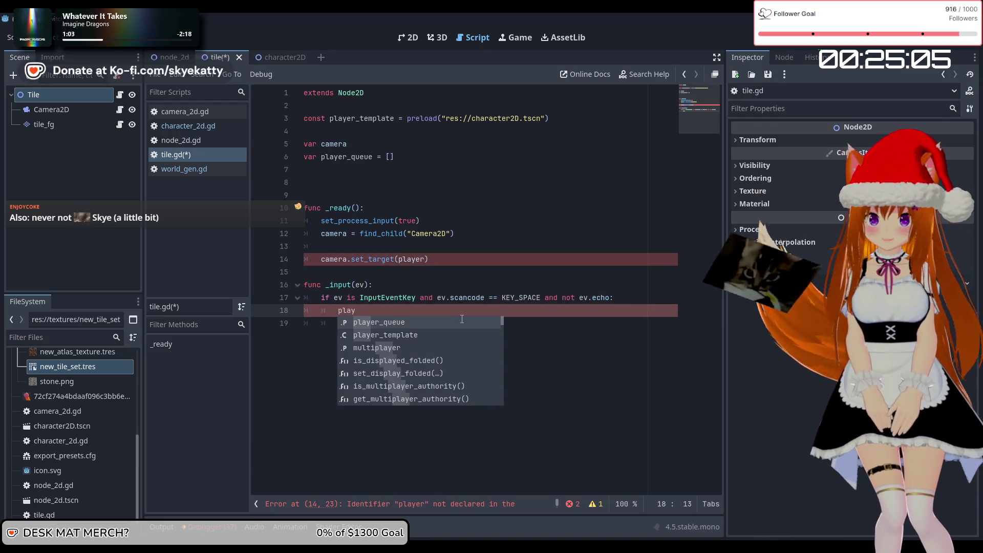
pyautogui.write('er_queu')
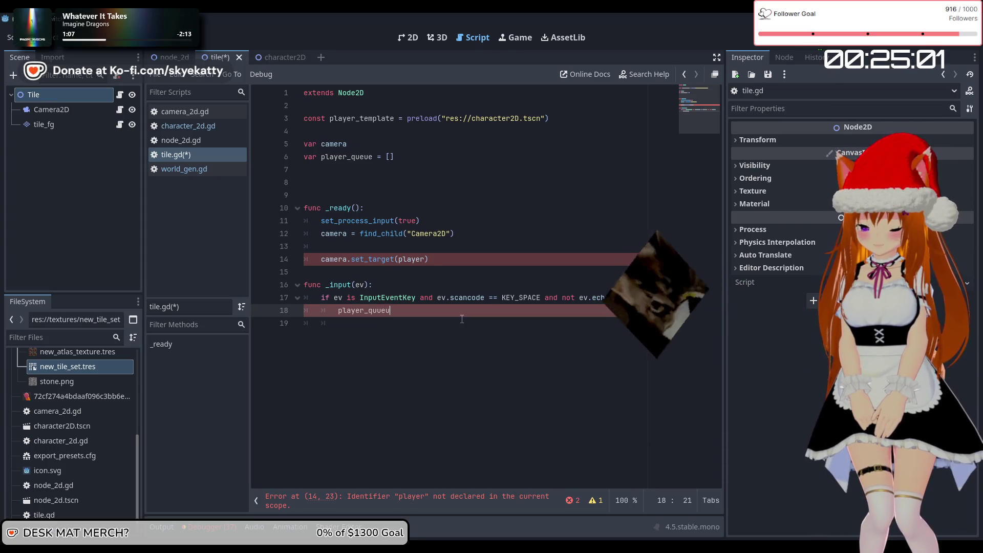
pyautogui.press('BackSpace')
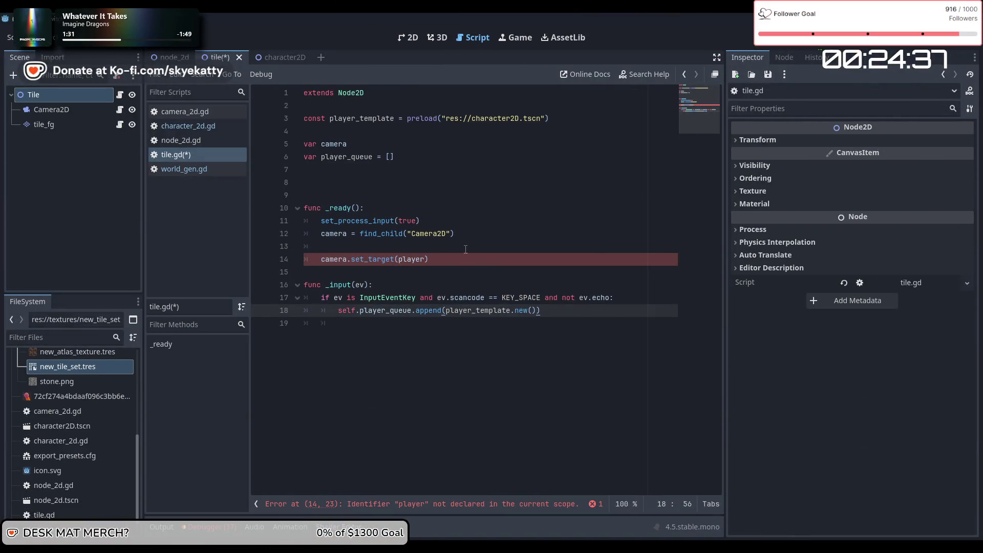
pyautogui.click(455, 257)
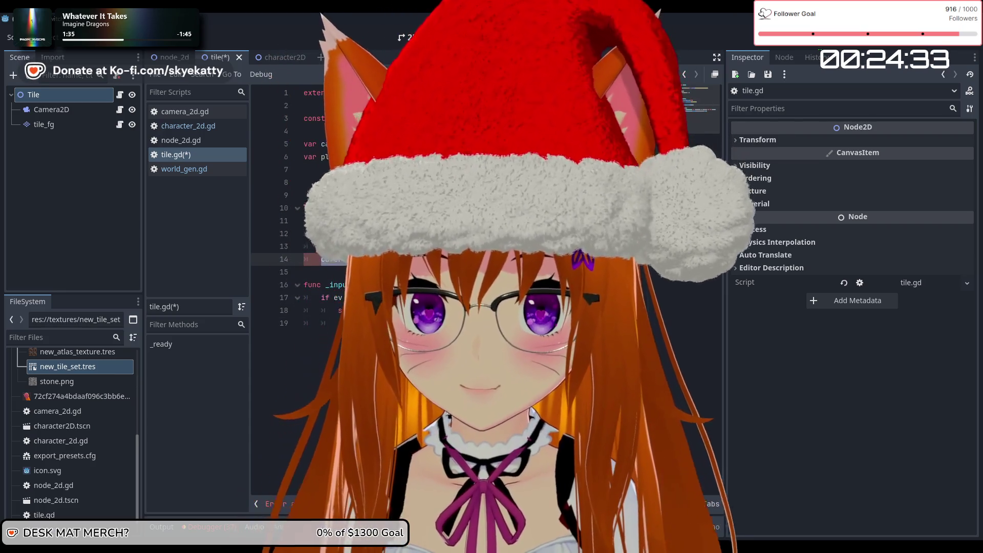
# Leave tile.gd and view the character2D scene's fall, hit, idle and walk animations
pyautogui.click(358, 310)
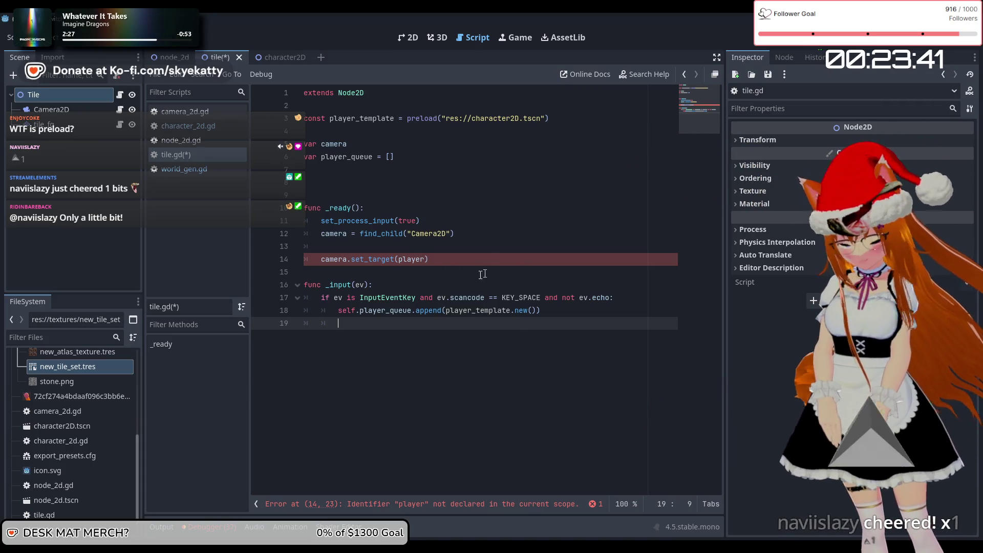
pyautogui.click(278, 54)
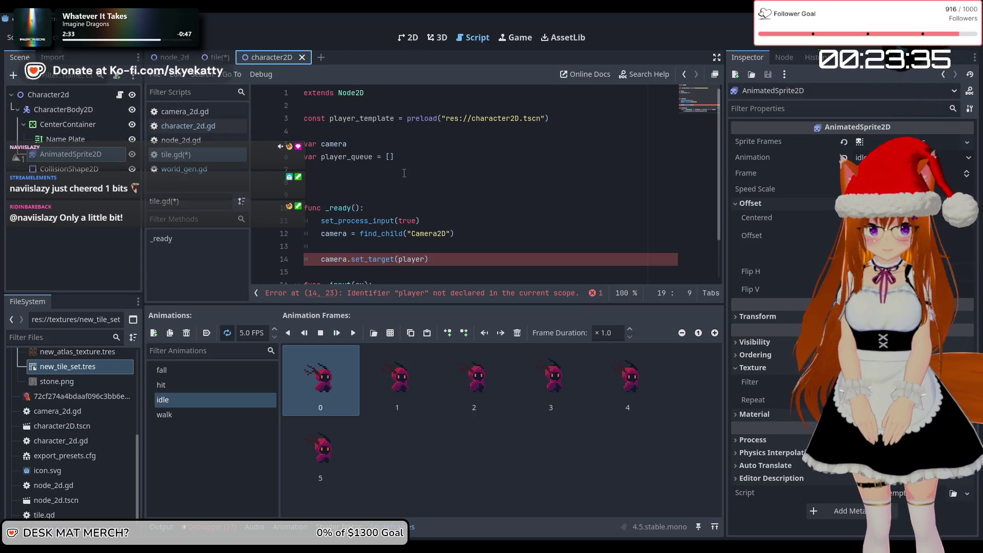
# Review line 18's template instantiation in tile.gd, then view character2D's six-frame idle animation
pyautogui.click(210, 57)
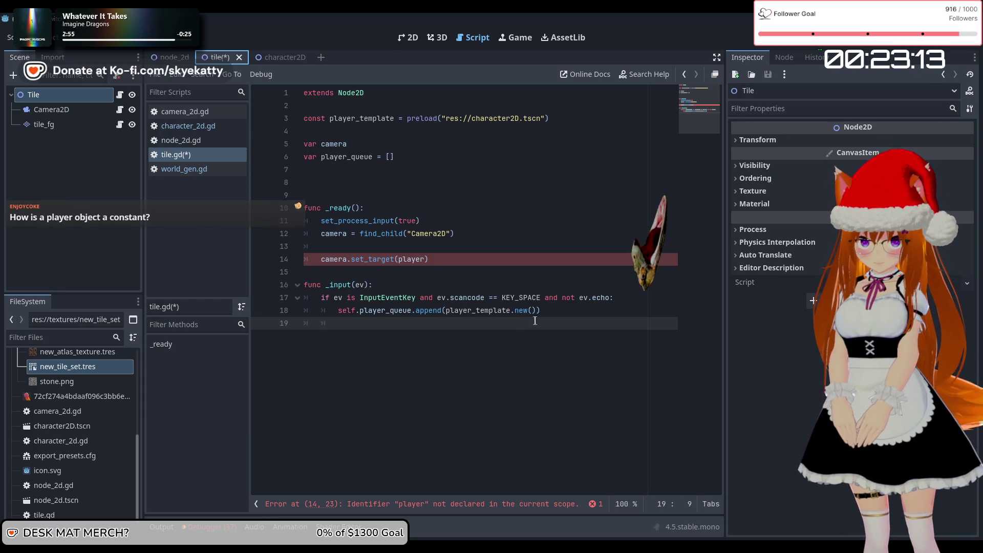
pyautogui.moveTo(536, 315); pyautogui.dragTo(450, 312)
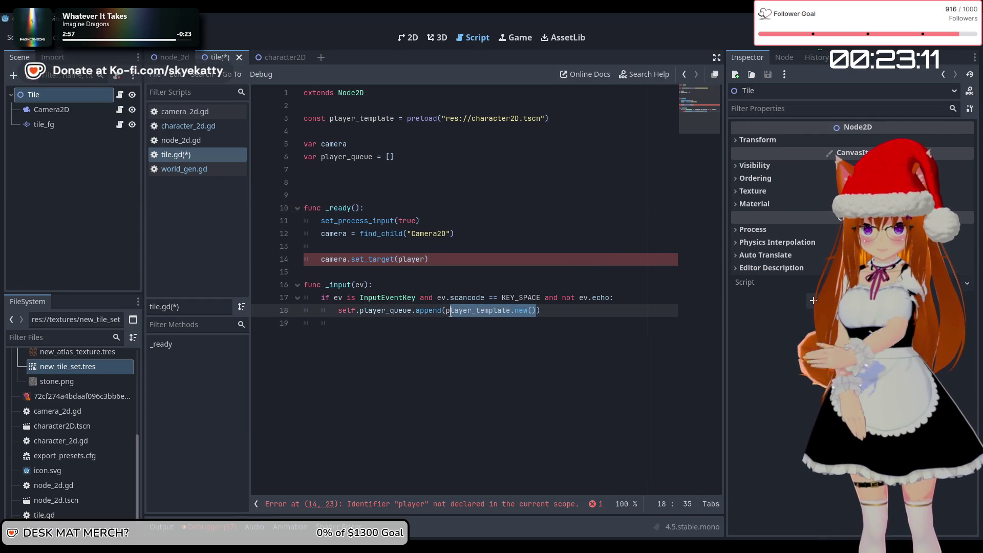
pyautogui.click(478, 327)
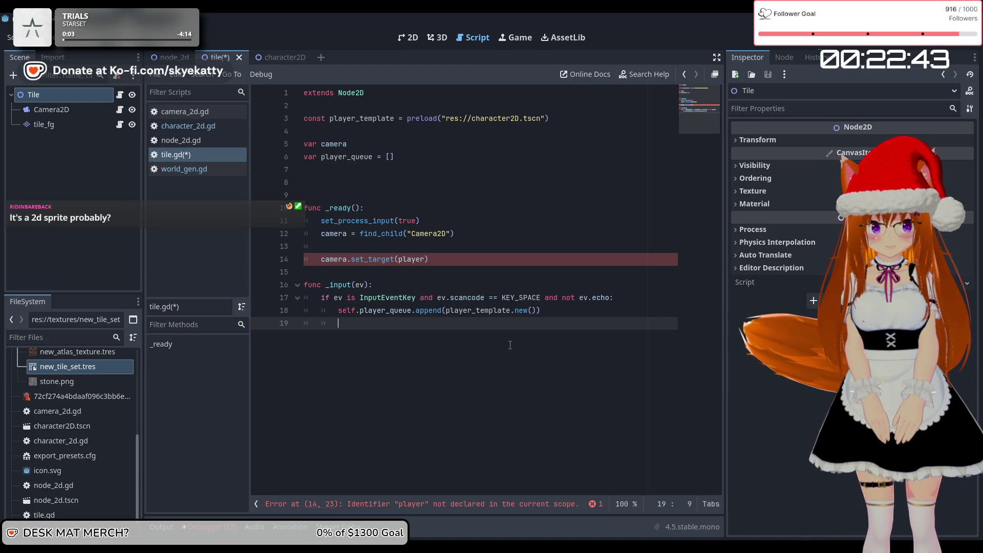
pyautogui.click(277, 57)
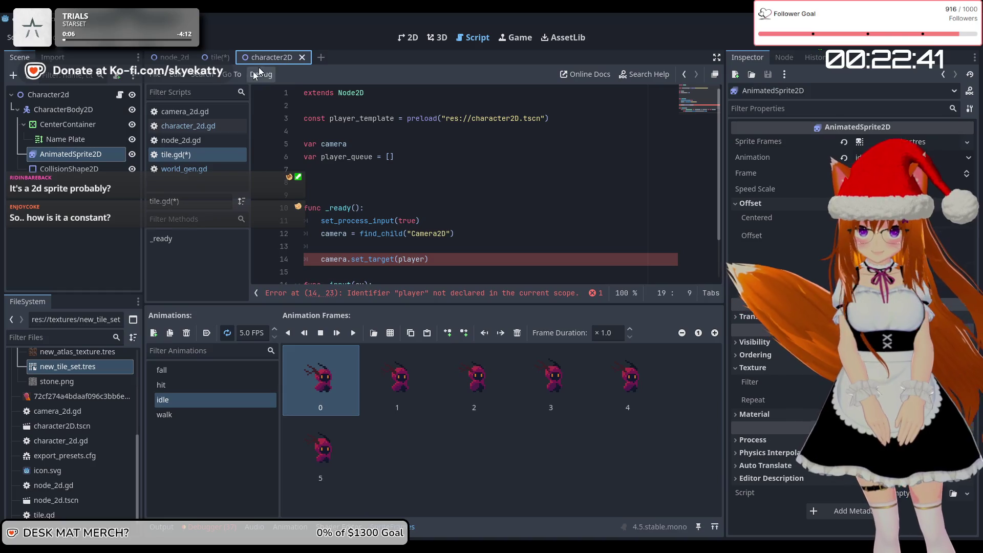
# Inspect each character2D node, from Character2d to CollisionShape2D, then return to tile.gd
pyautogui.click(56, 98)
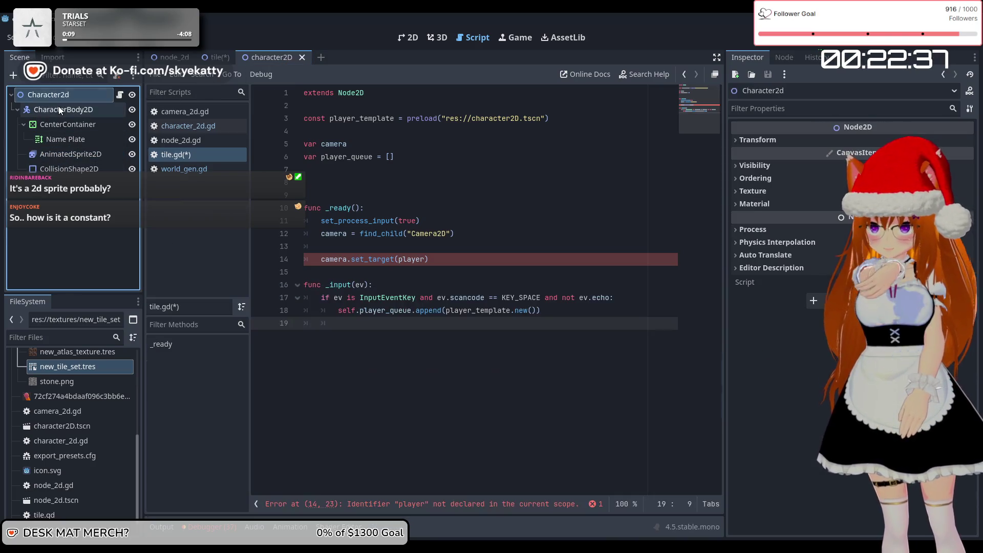
pyautogui.click(60, 110)
pyautogui.click(63, 124)
pyautogui.click(69, 139)
pyautogui.click(72, 155)
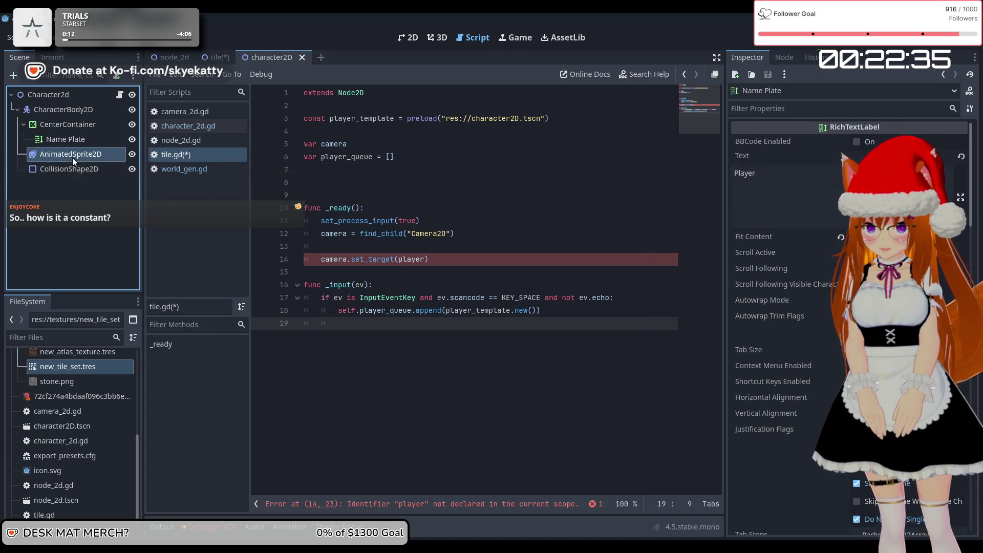
pyautogui.click(73, 168)
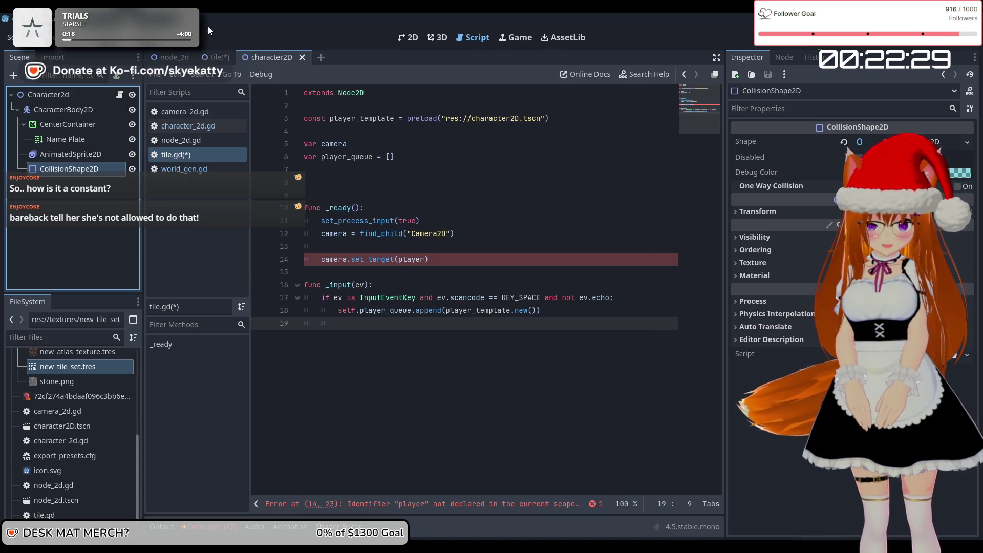
pyautogui.click(174, 57)
pyautogui.click(217, 56)
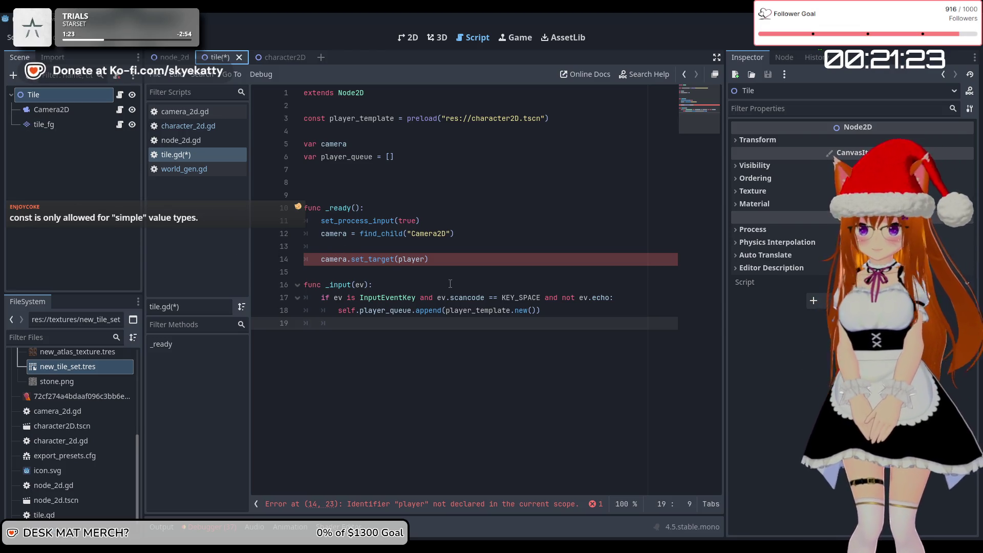
pyautogui.click(434, 264)
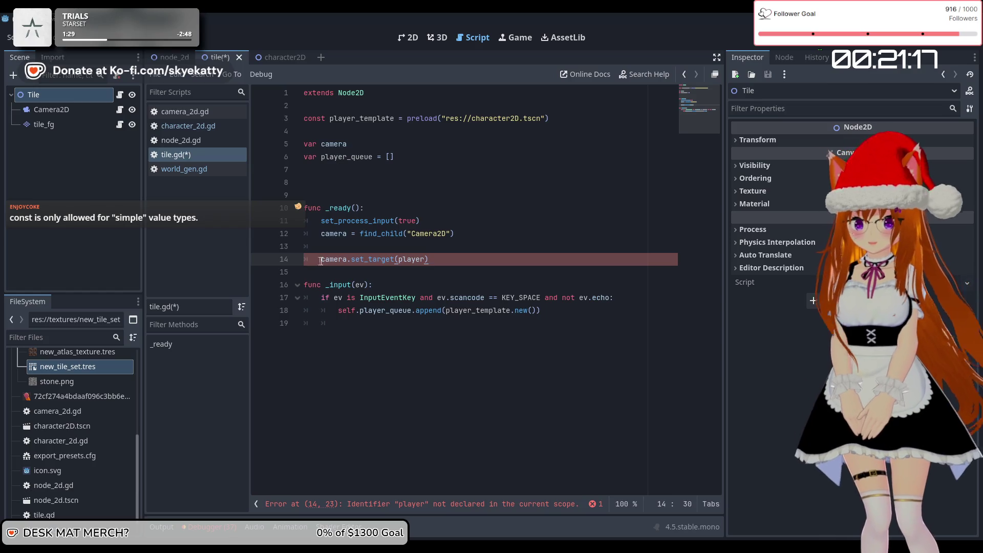
pyautogui.press('End')
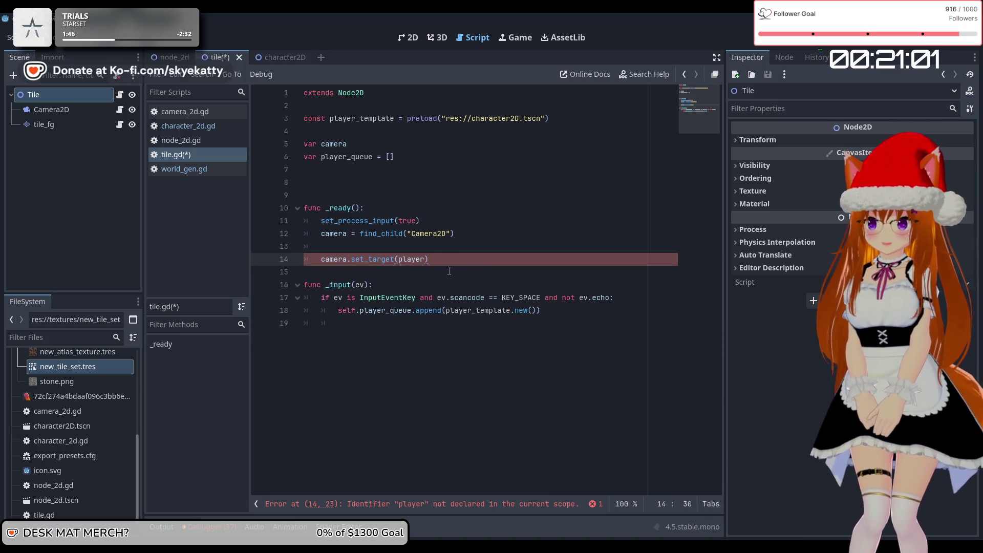
pyautogui.click(559, 313)
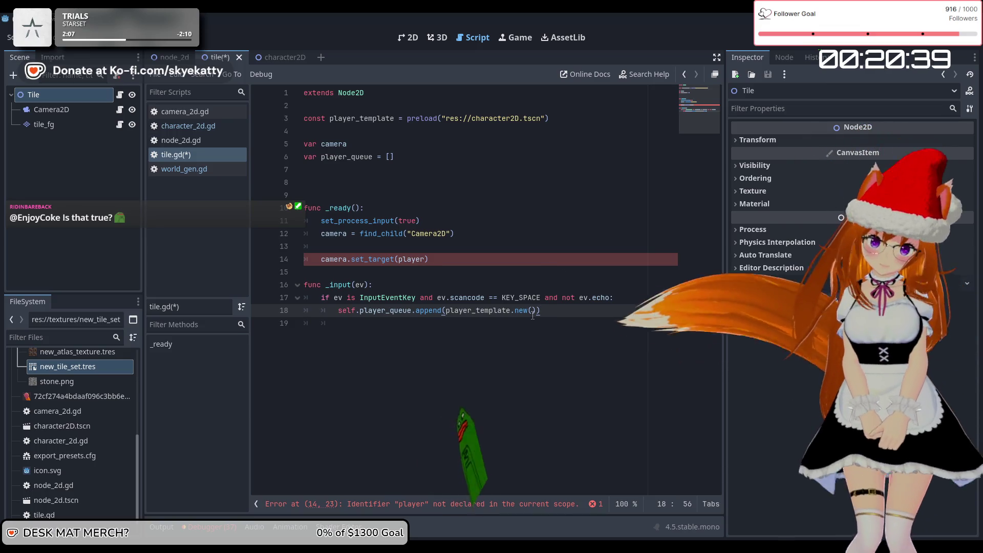
pyautogui.click(579, 298)
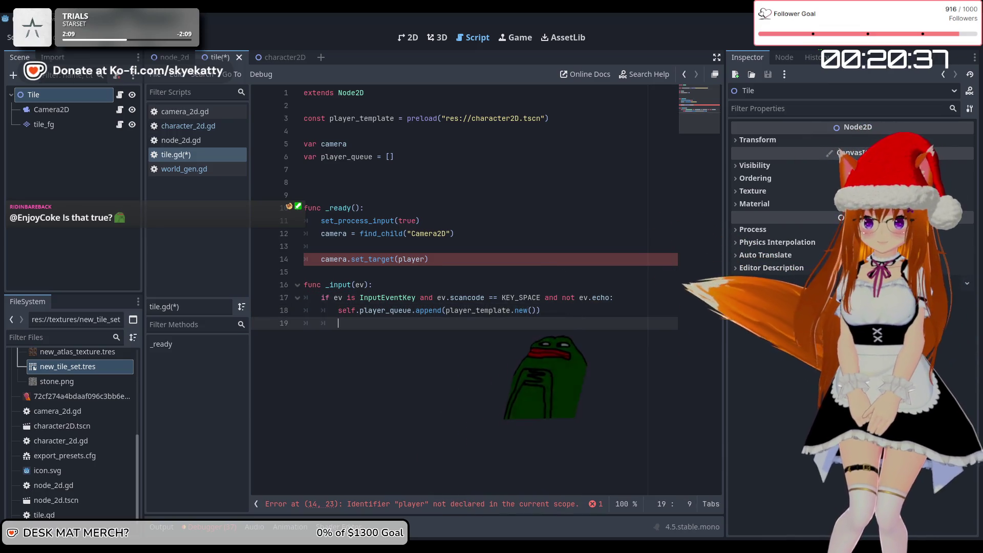
pyautogui.click(542, 318)
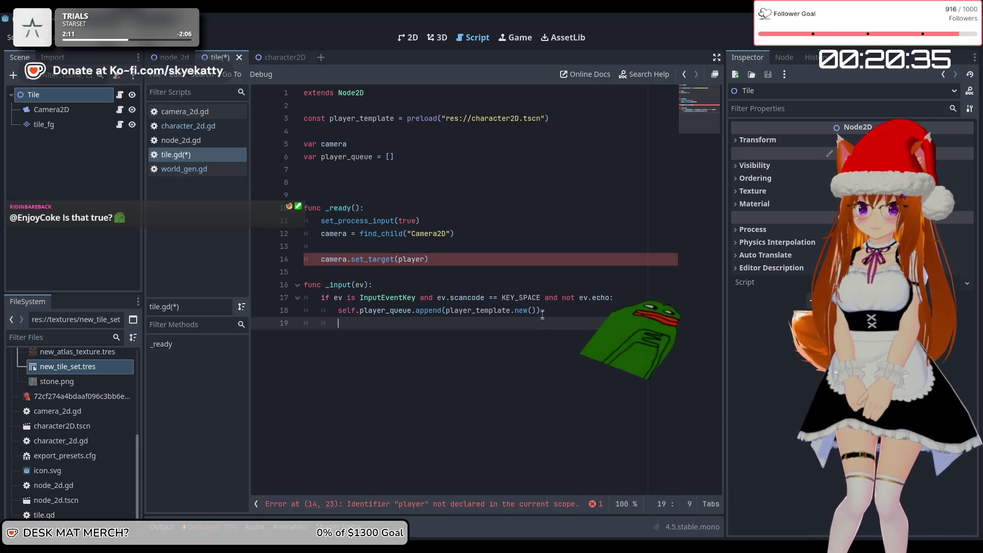
pyautogui.click(542, 314)
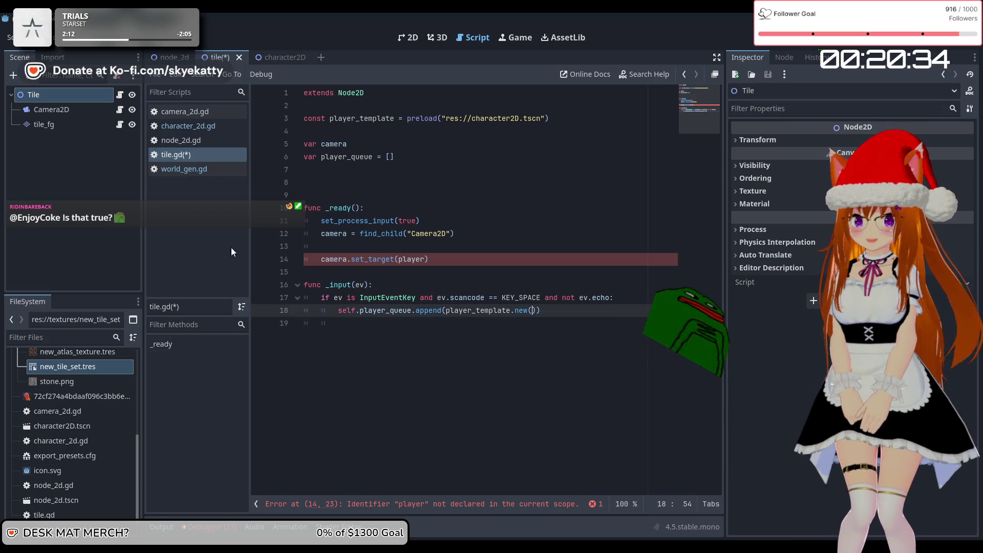
pyautogui.click(265, 54)
# Read character_2d.gd's set_state code, then select tile_fg to see its MinableAtlas.png tile set
pyautogui.click(119, 95)
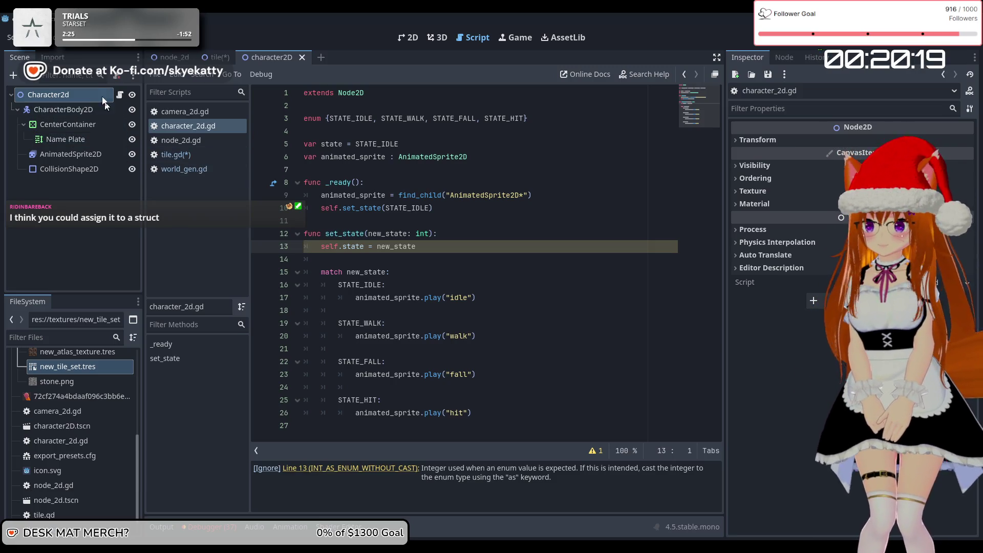
pyautogui.click(218, 57)
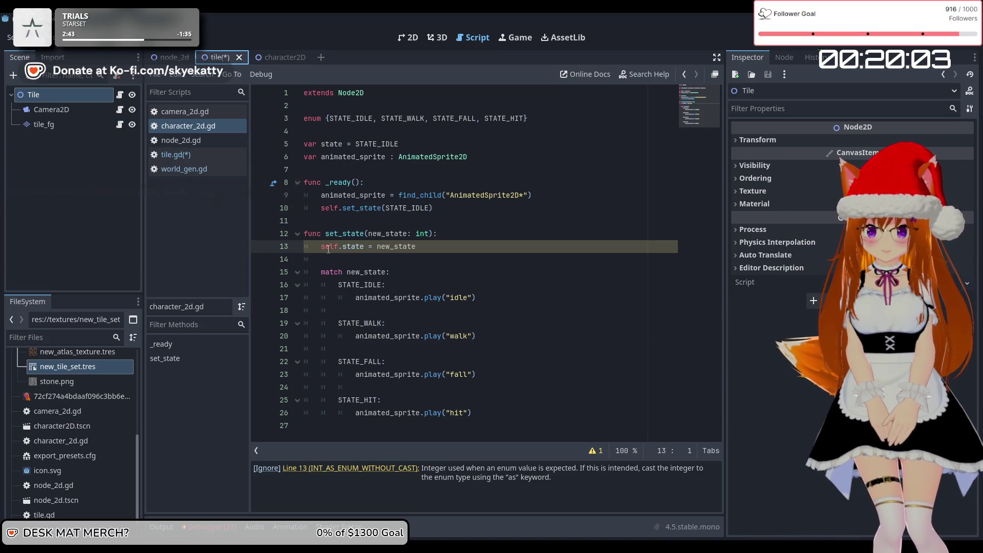
pyautogui.click(435, 323)
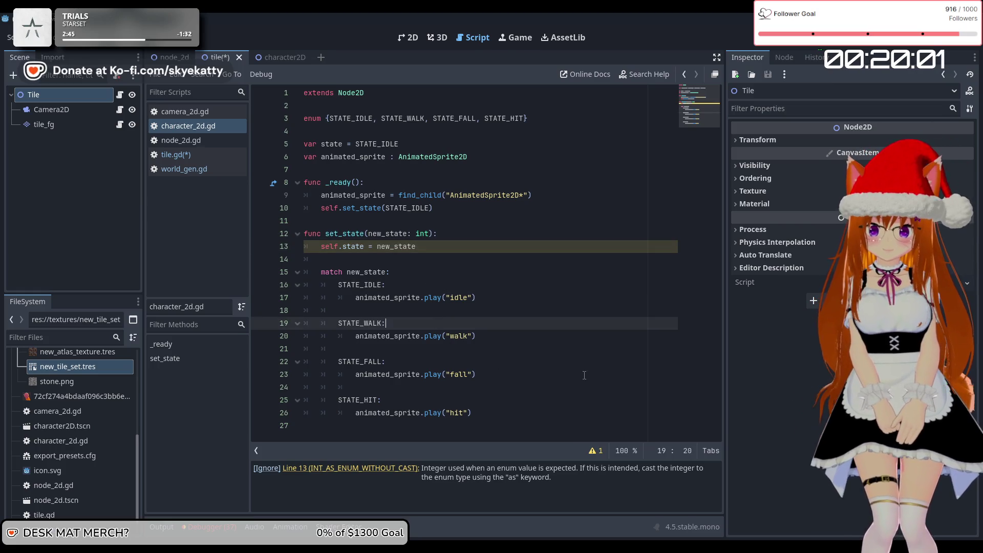
pyautogui.click(491, 259)
pyautogui.click(450, 234)
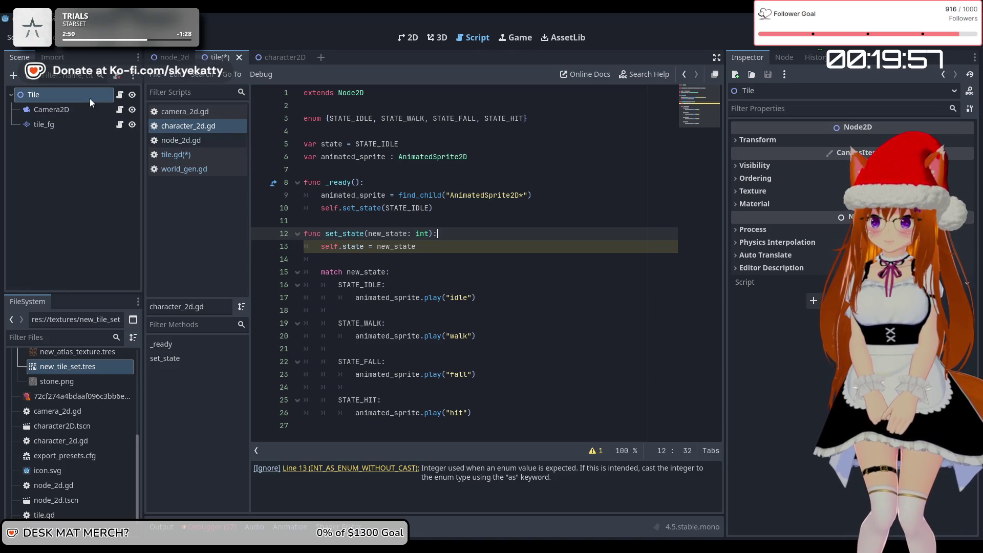
pyautogui.click(81, 124)
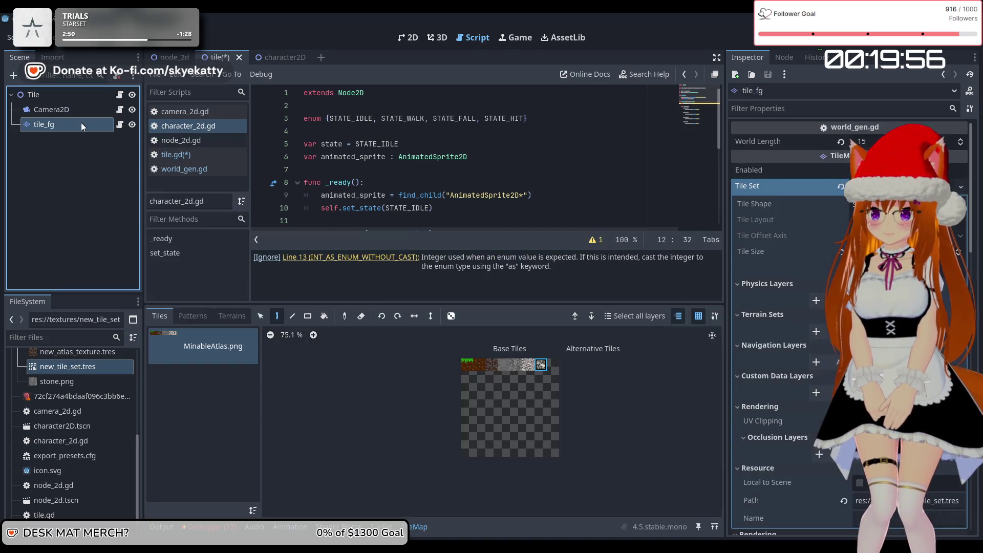
# Delete the extra blank lines above func _ready in tile.gd
pyautogui.click(120, 96)
pyautogui.scroll(-2, 461, 205)
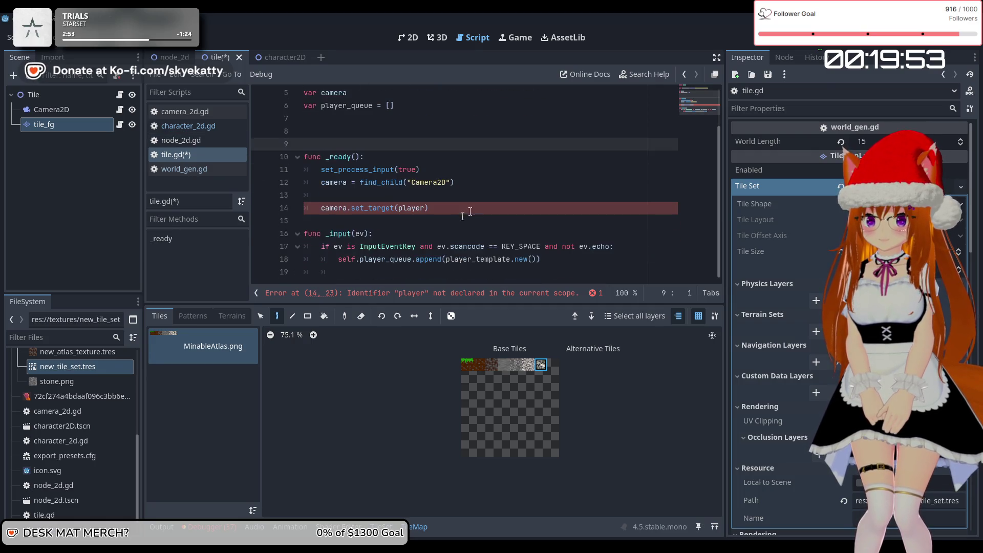
pyautogui.click(502, 233)
pyautogui.scroll(2, 491, 261)
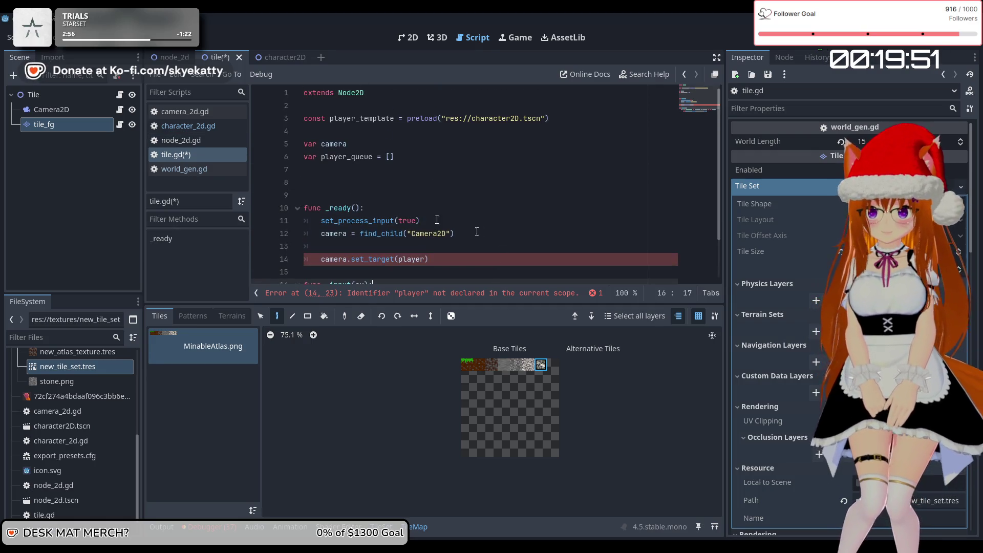
pyautogui.click(304, 208)
pyautogui.press('BackSpace')
pyautogui.press('BackSpace')
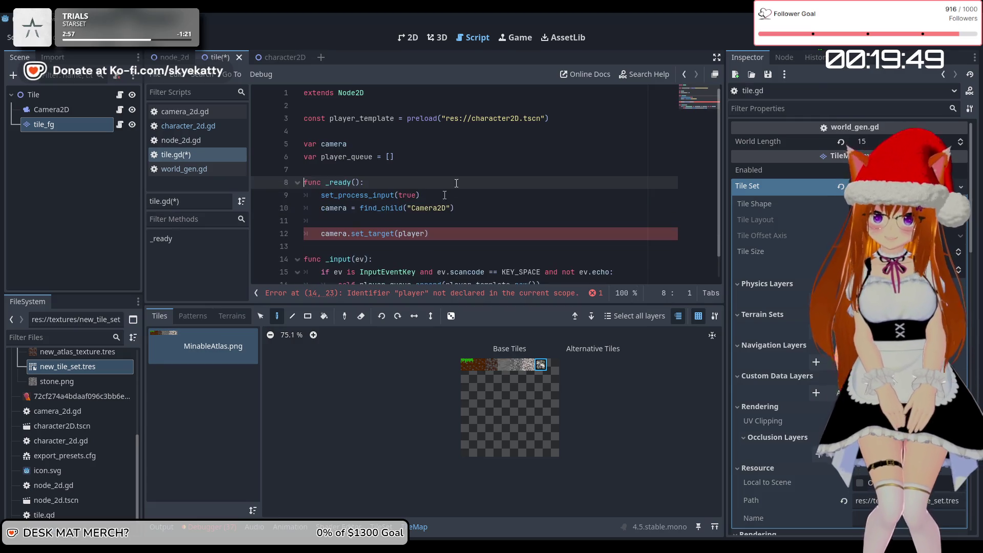
# Add a new indented line after the player_queue append call in _input
pyautogui.click(477, 163)
pyautogui.scroll(-1, 479, 162)
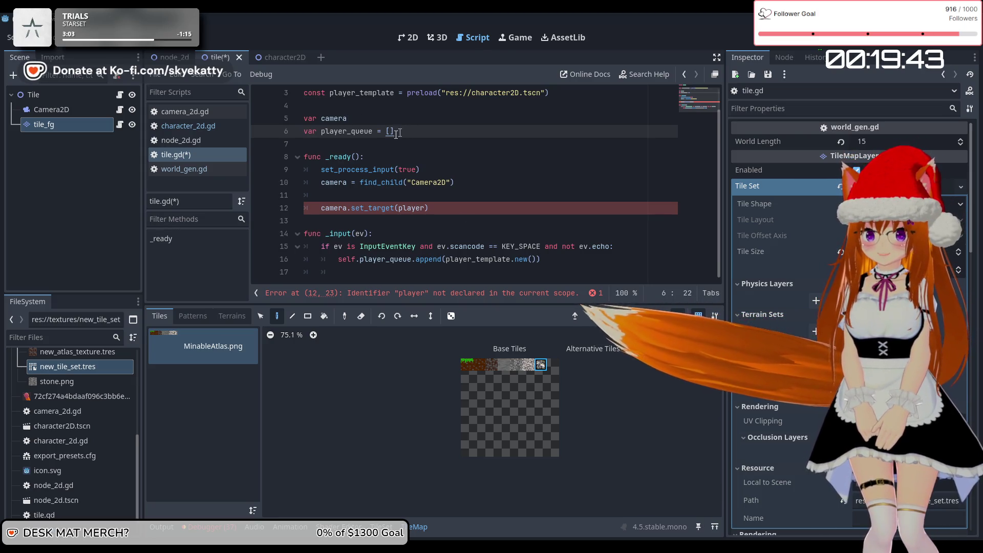
pyautogui.click(547, 259)
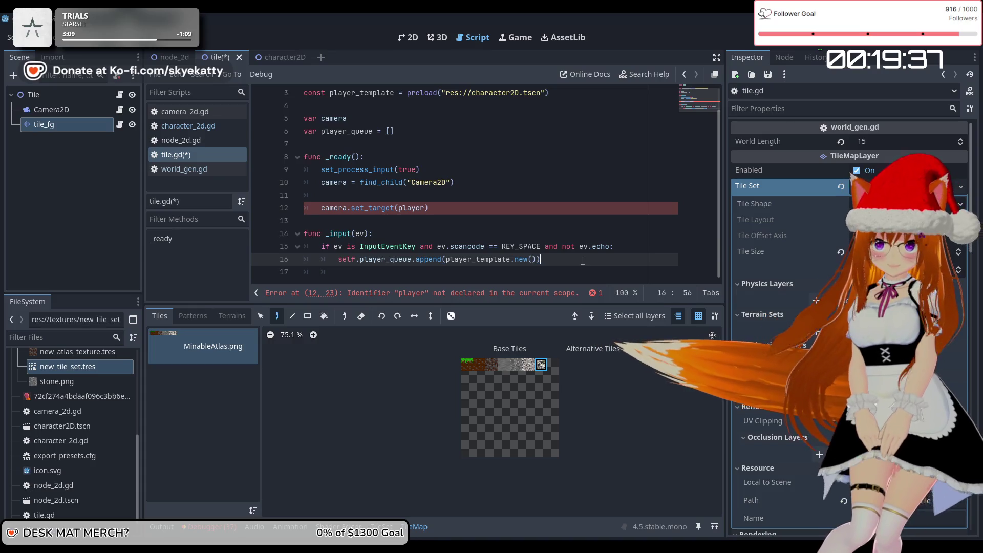
pyautogui.press('Return')
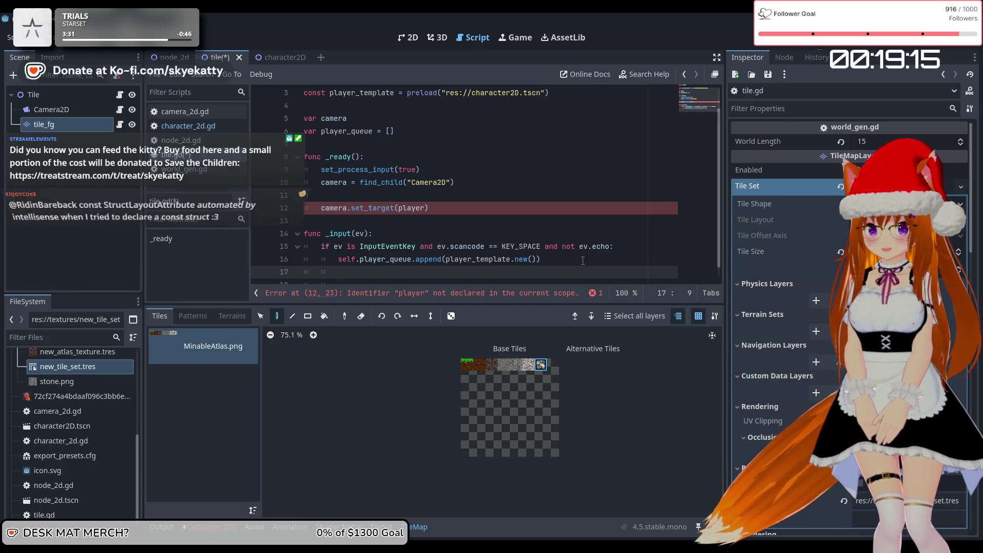
# Remove the camera.set_target(player) line and its leftover blank line from _ready
pyautogui.write('plp')
pyautogui.press('BackSpace')
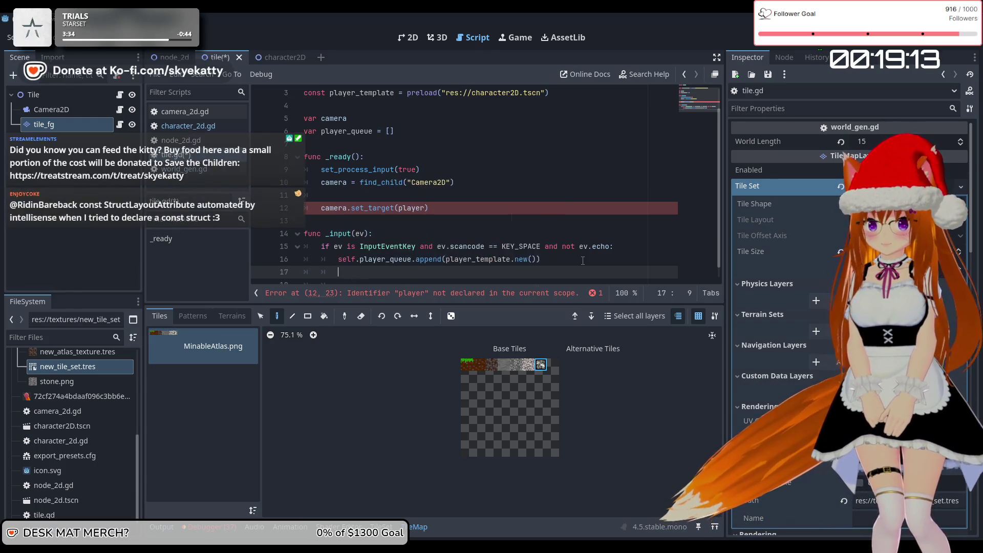
pyautogui.moveTo(430, 208); pyautogui.dragTo(296, 201)
pyautogui.press('BackSpace')
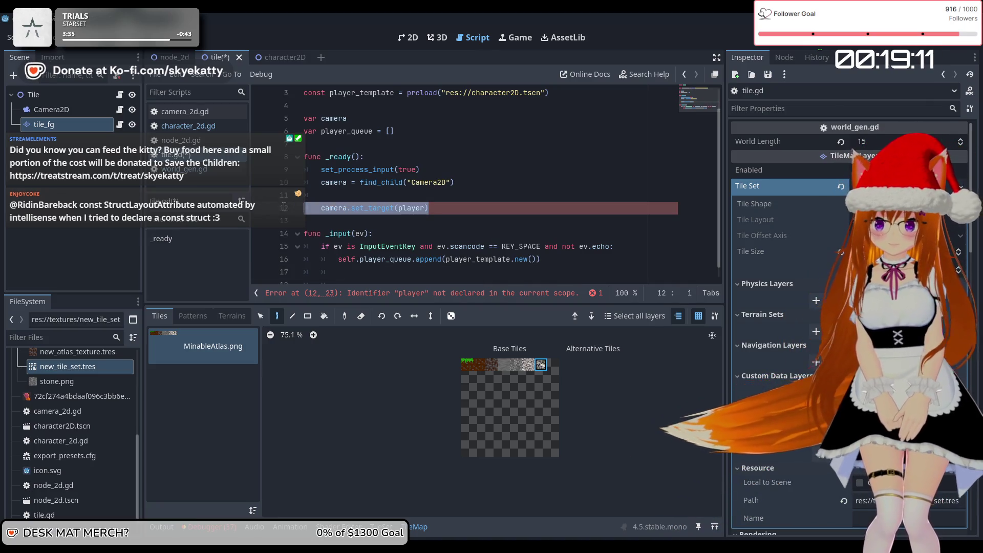
pyautogui.press('Tab')
pyautogui.press('BackSpace')
pyautogui.press('BackSpace')
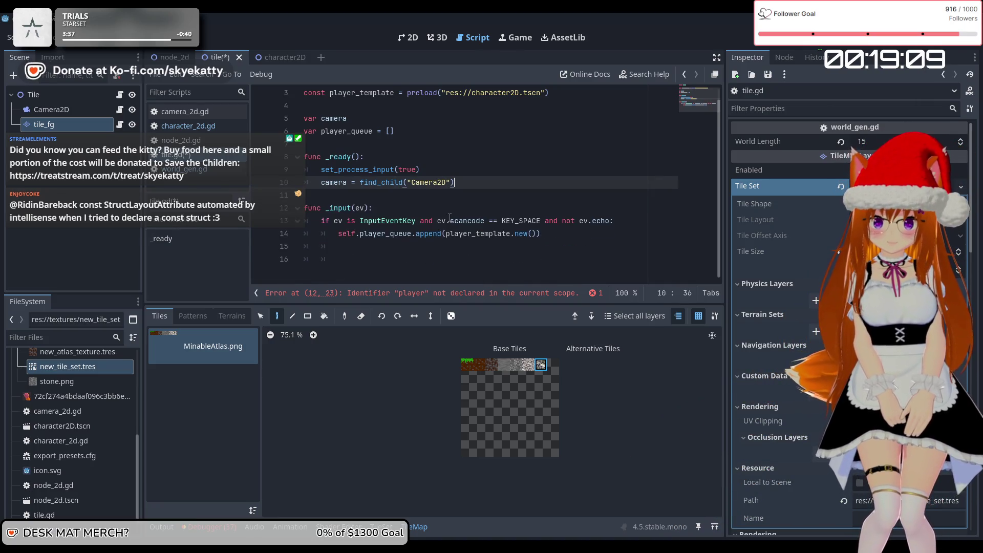
pyautogui.click(491, 255)
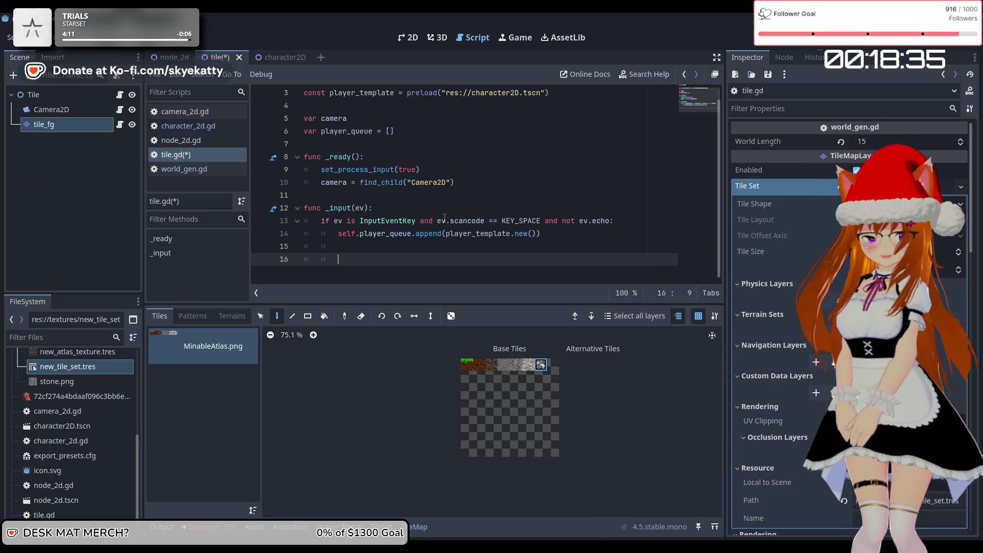
pyautogui.scroll(1, 437, 207)
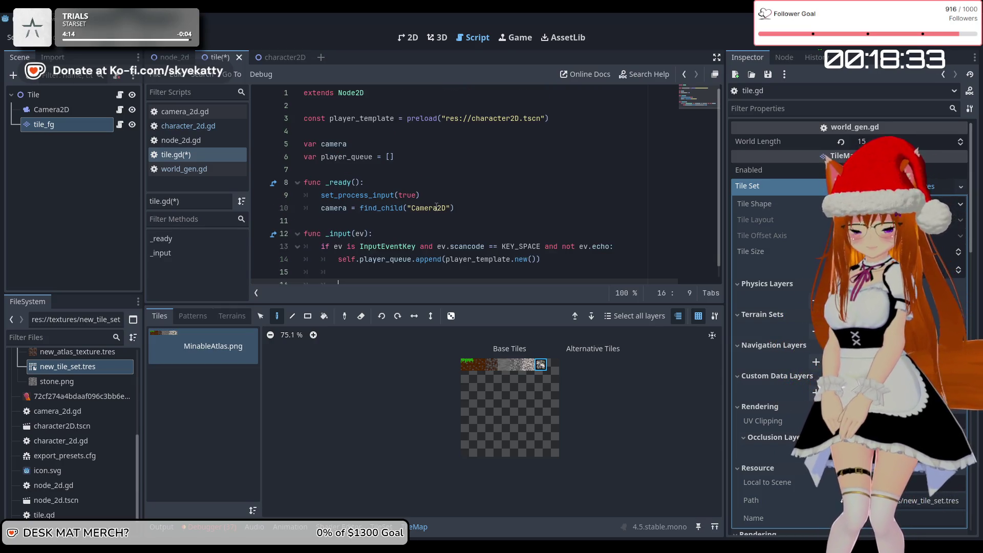
pyautogui.scroll(-1, 473, 171)
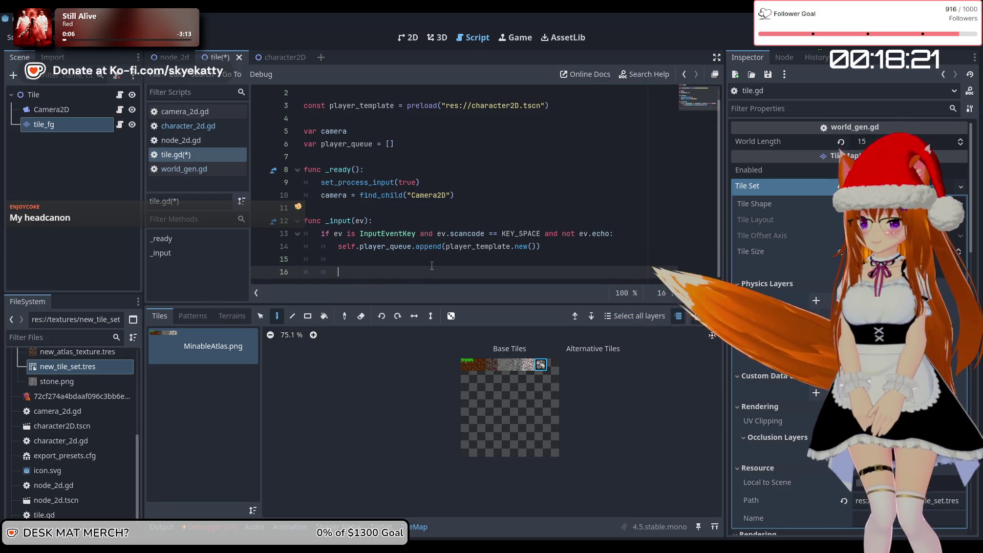
# Erase the scratch text typed on line 16
pyautogui.write('pp')
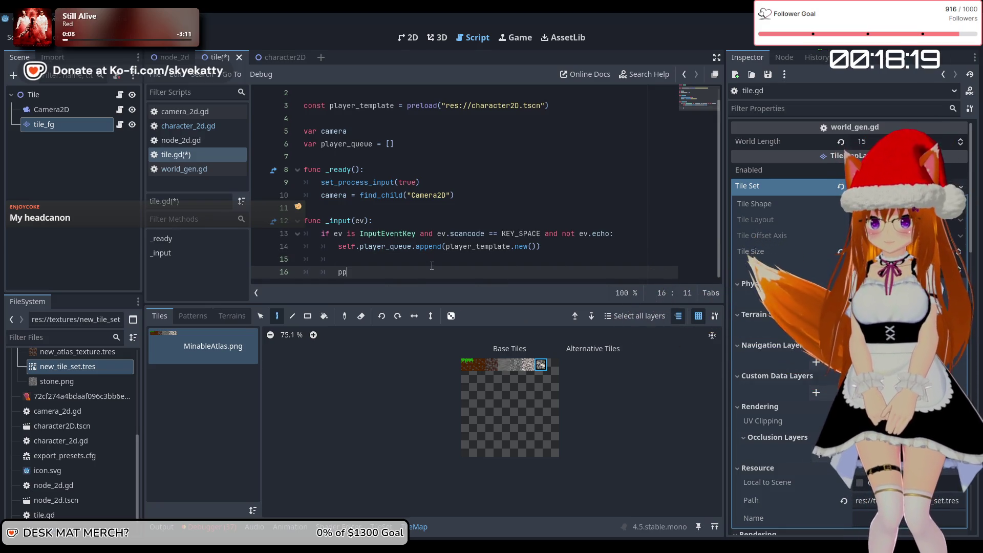
pyautogui.press('BackSpace')
pyautogui.press('BackSpace')
pyautogui.write('pp')
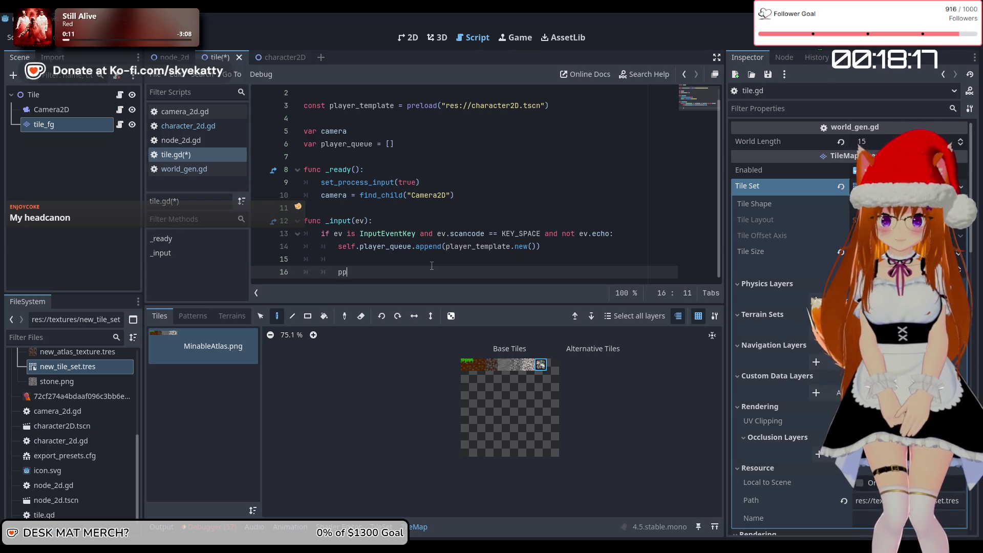
pyautogui.press('BackSpace')
pyautogui.press('BackSpace')
pyautogui.press('BackSpace')
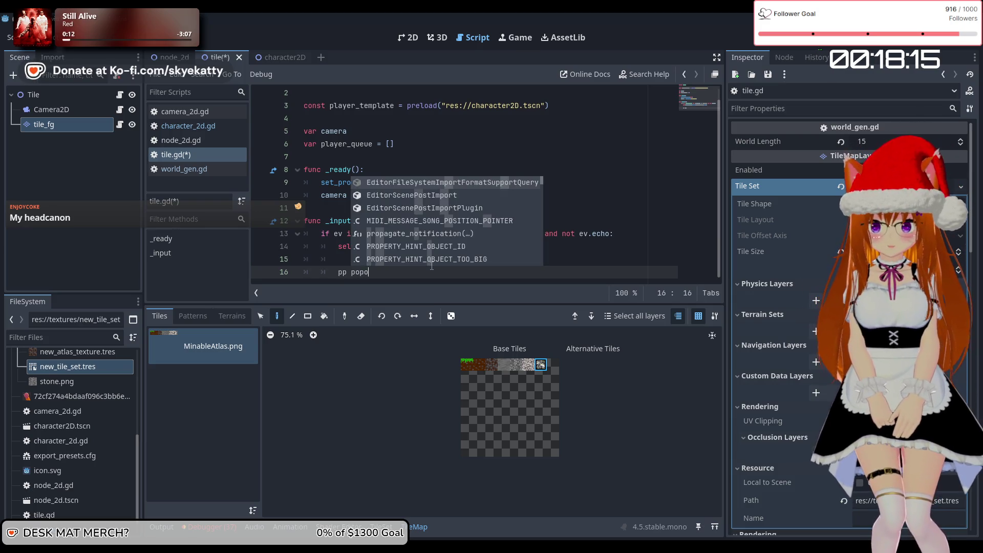
pyautogui.press('BackSpace')
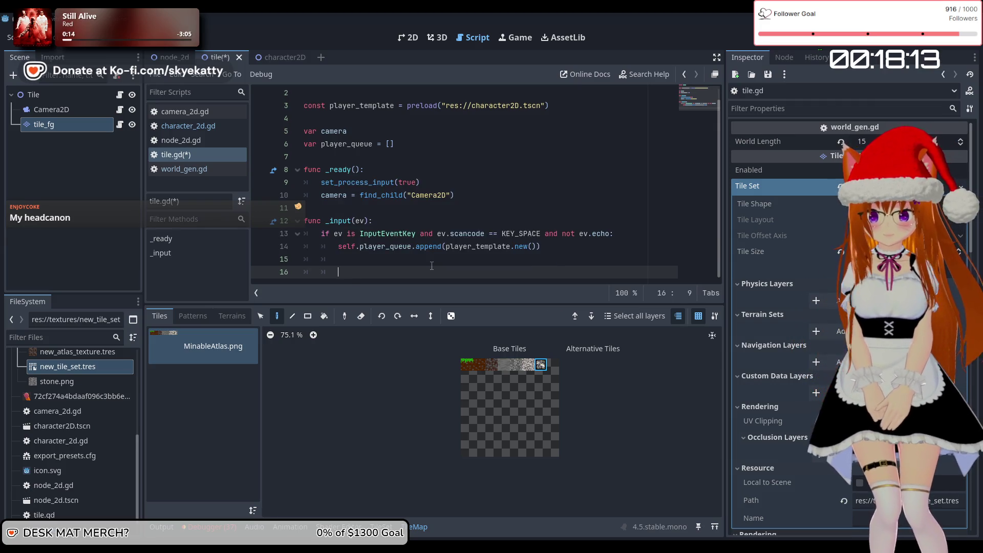
pyautogui.write('f')
pyautogui.press('BackSpace')
pyautogui.write('pop')
pyautogui.press('BackSpace')
pyautogui.press('BackSpace')
pyautogui.press('BackSpace')
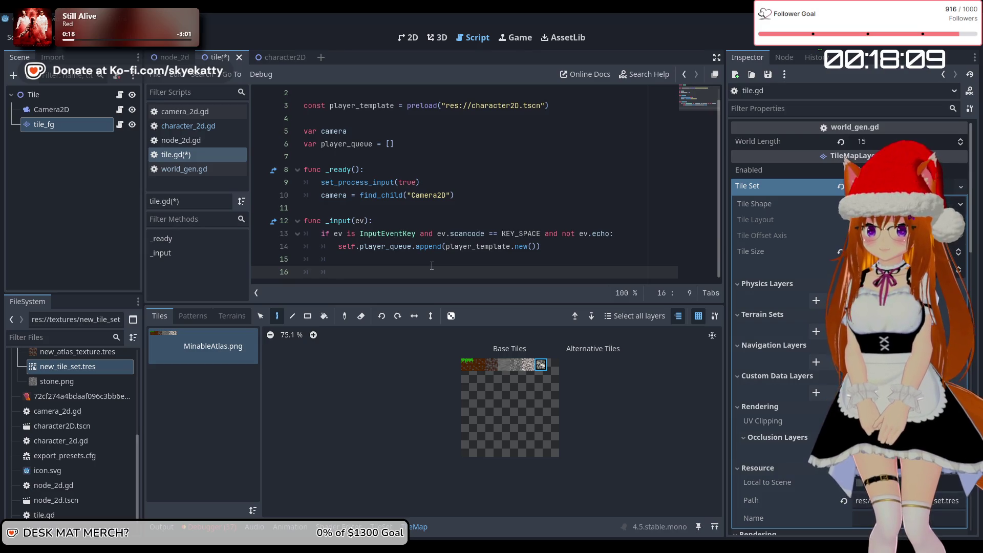
# Write self.camera.set_target(player_queue[0]) on line 15, correcting 'slef' to 'self'
pyautogui.press('Up')
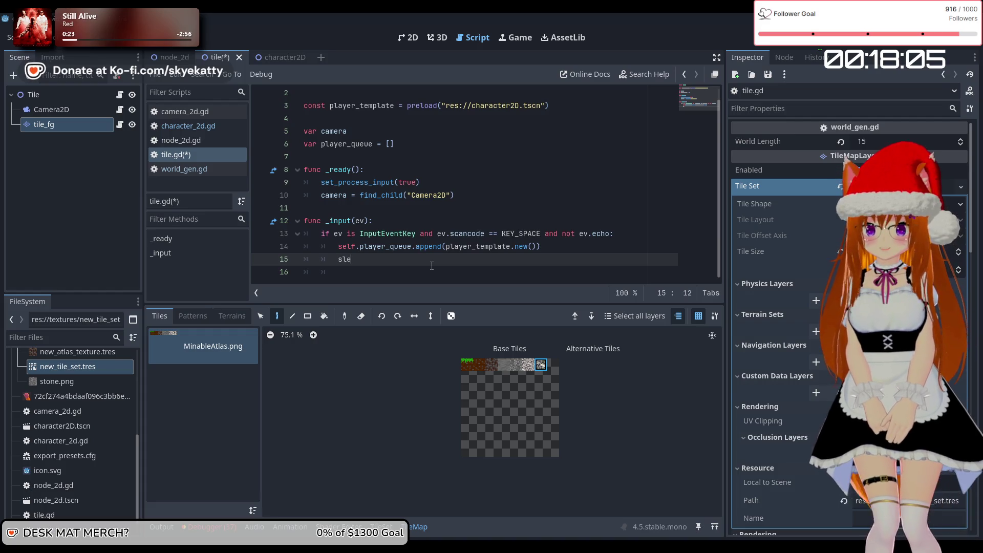
pyautogui.write('ef.camera')
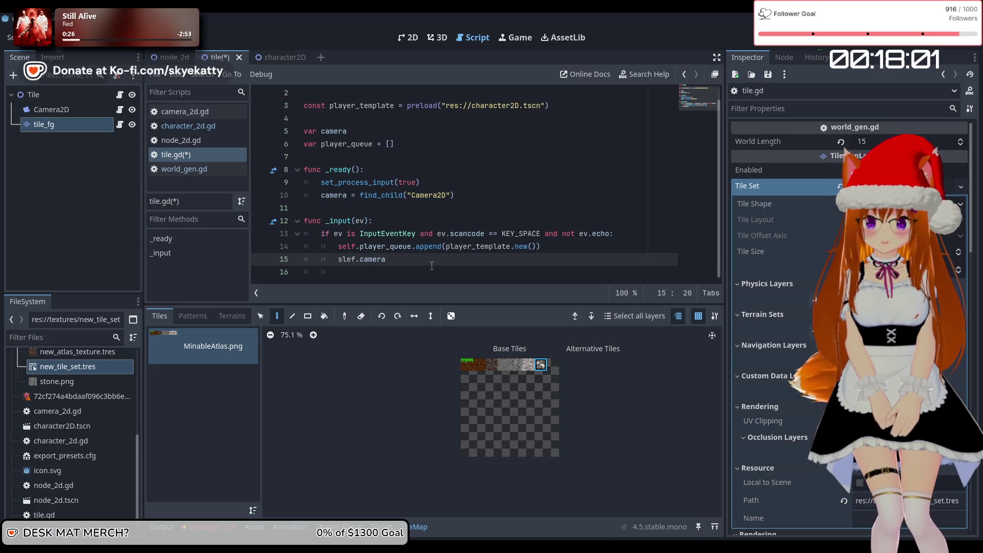
pyautogui.write('.se')
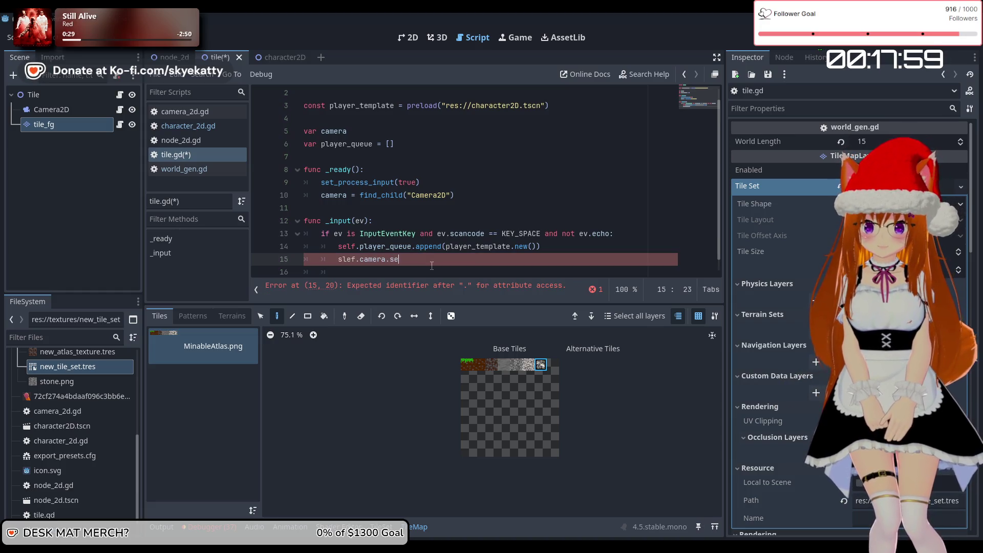
pyautogui.write('t_target')
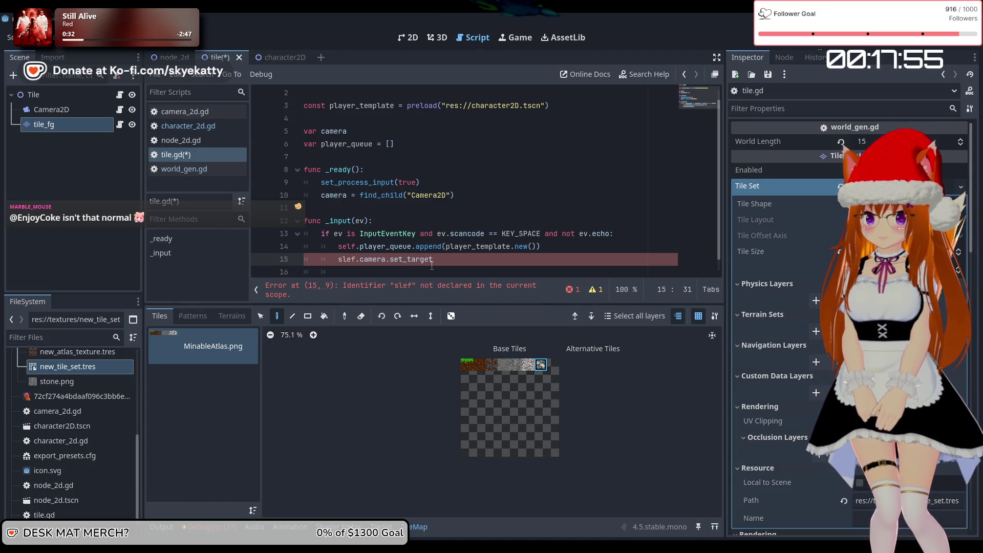
pyautogui.write('(pl')
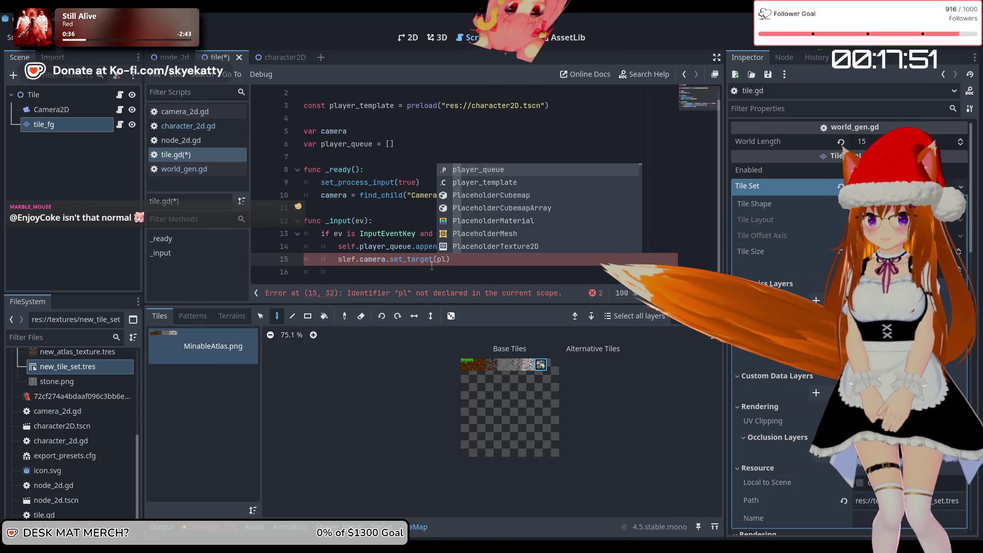
pyautogui.press('Return')
pyautogui.write('[')
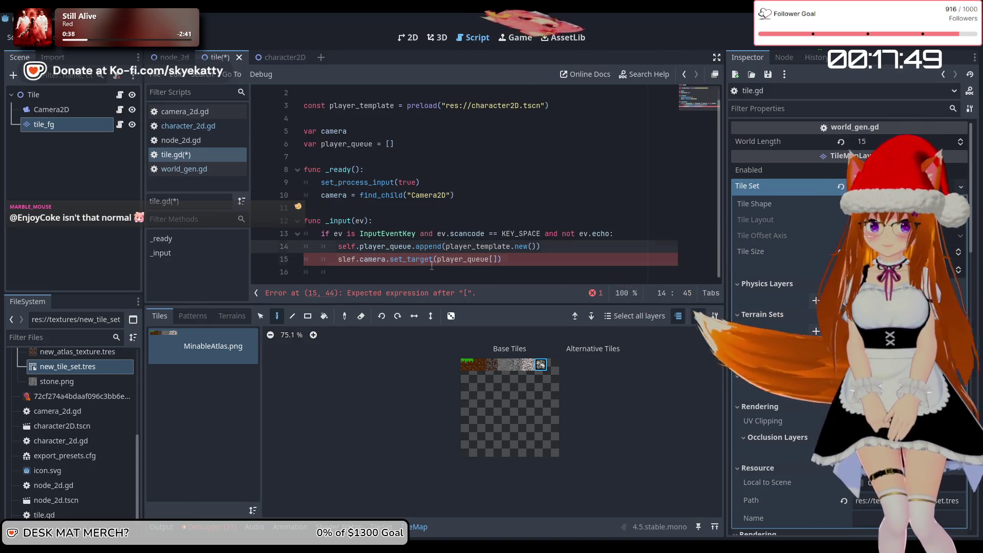
pyautogui.write('0')
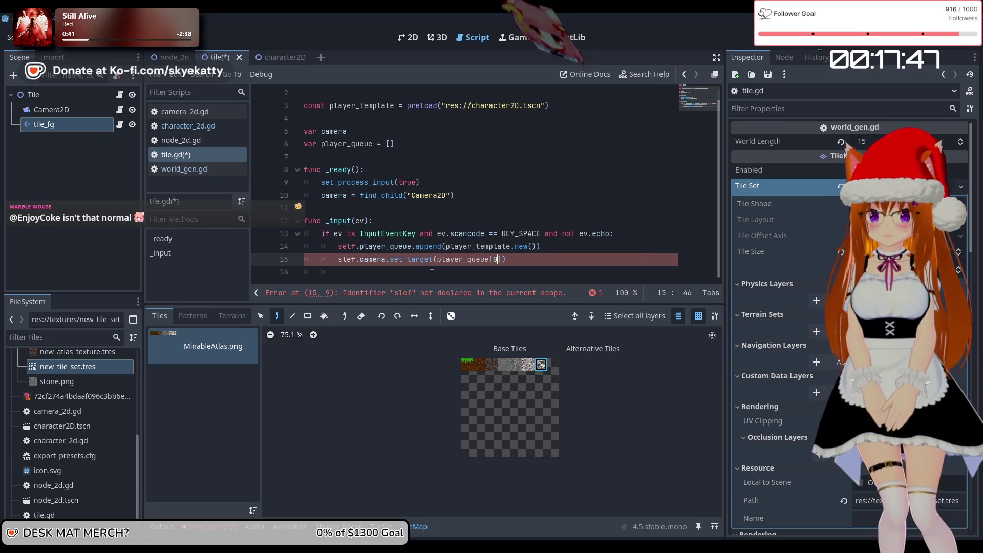
pyautogui.write('])')
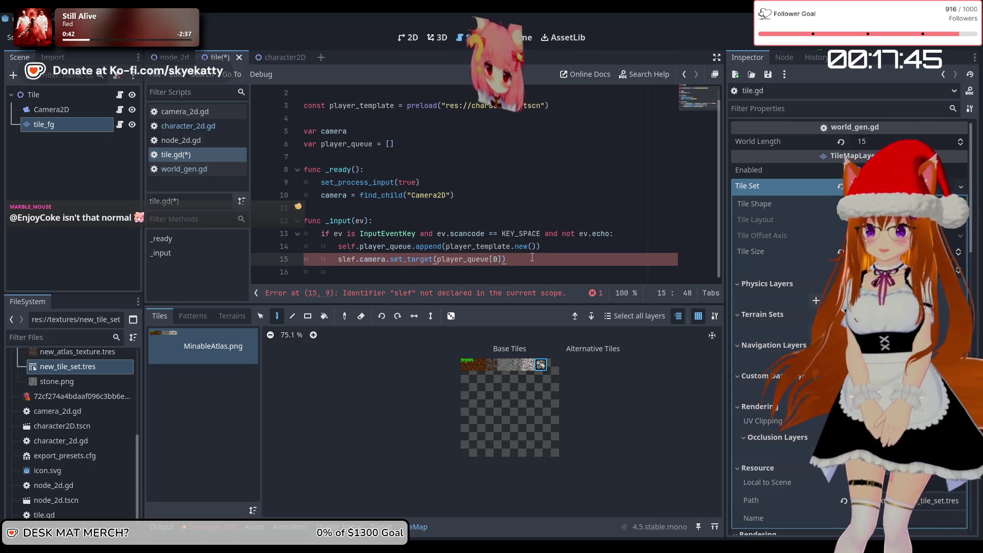
pyautogui.click(359, 261)
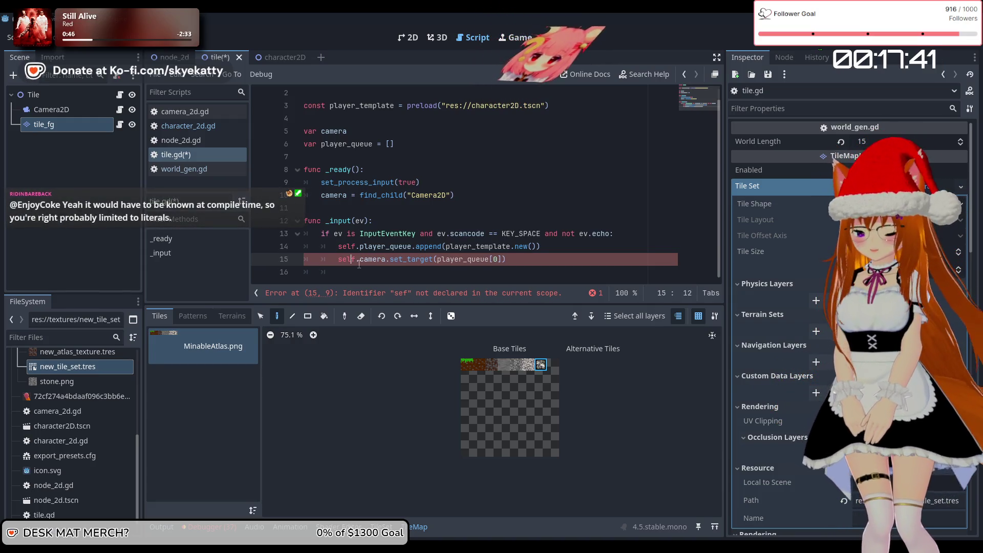
pyautogui.press('BackSpace')
pyautogui.press('Right')
pyautogui.write('l')
pyautogui.click(583, 274)
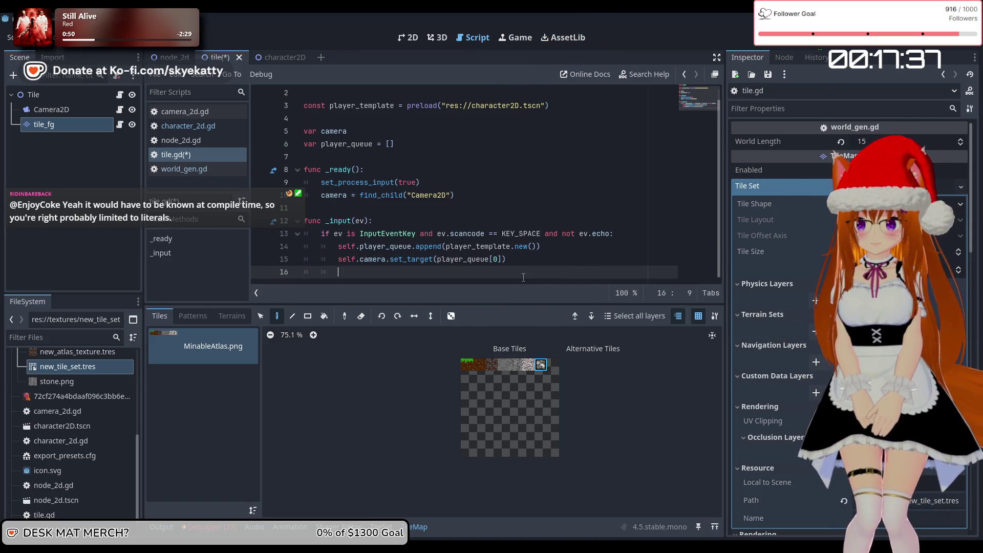
pyautogui.click(544, 262)
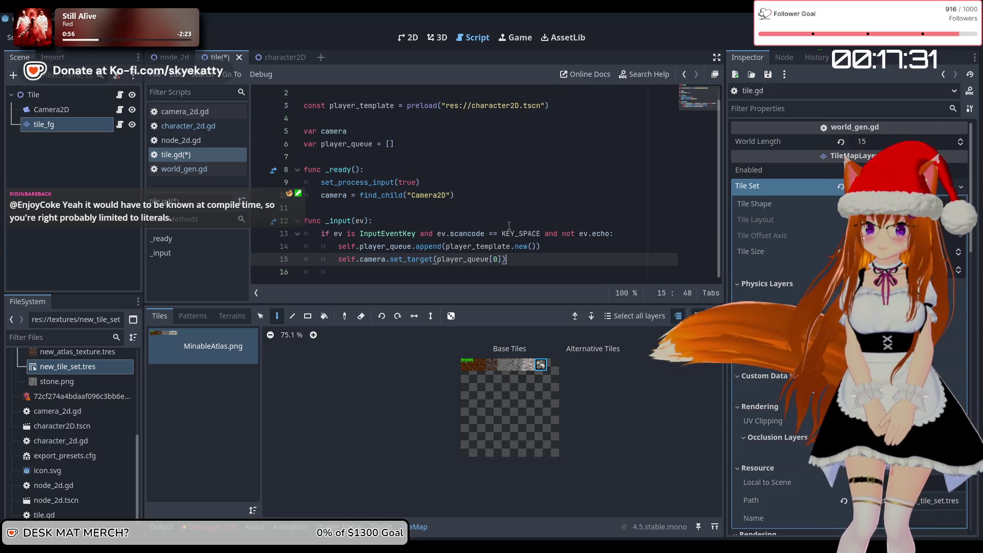
pyautogui.click(562, 246)
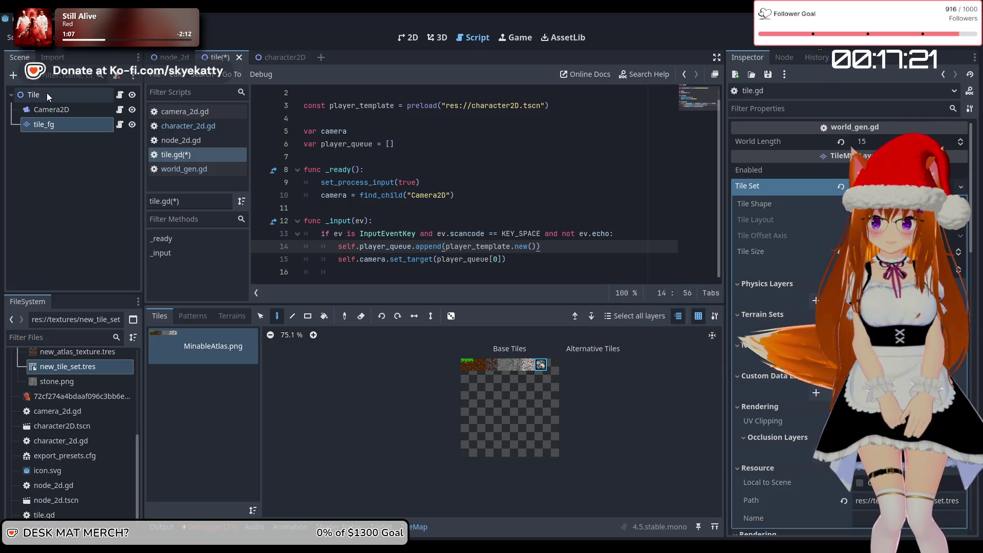
# Add a get_parent().add_child() line right after the player_queue append call in tile.gd
pyautogui.click(584, 255)
pyautogui.click(581, 250)
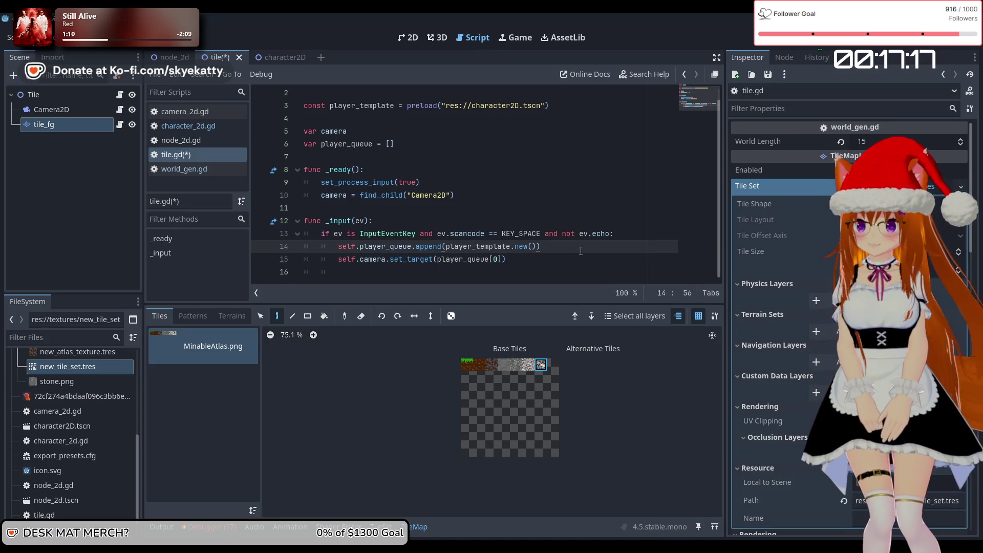
pyautogui.press('Return')
pyautogui.write('get')
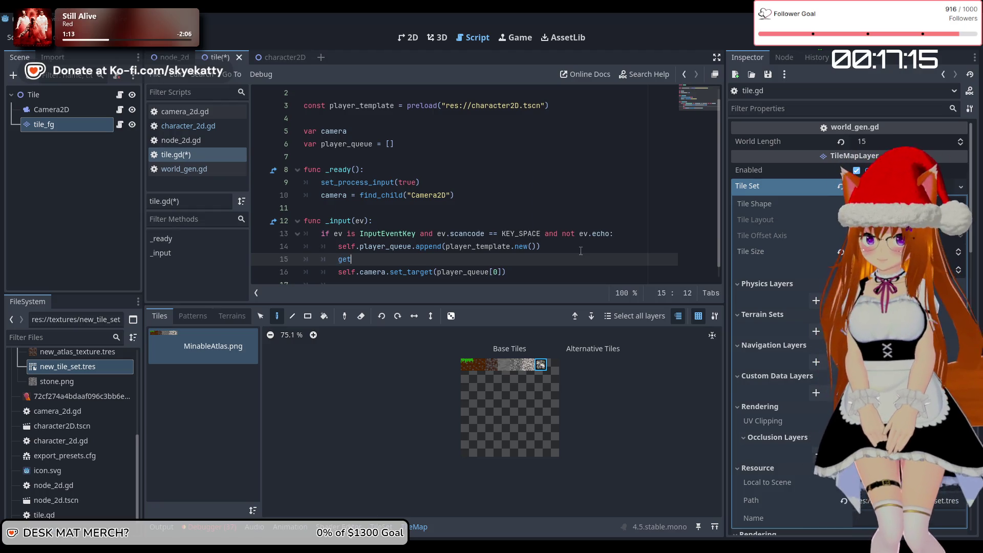
pyautogui.write('_par')
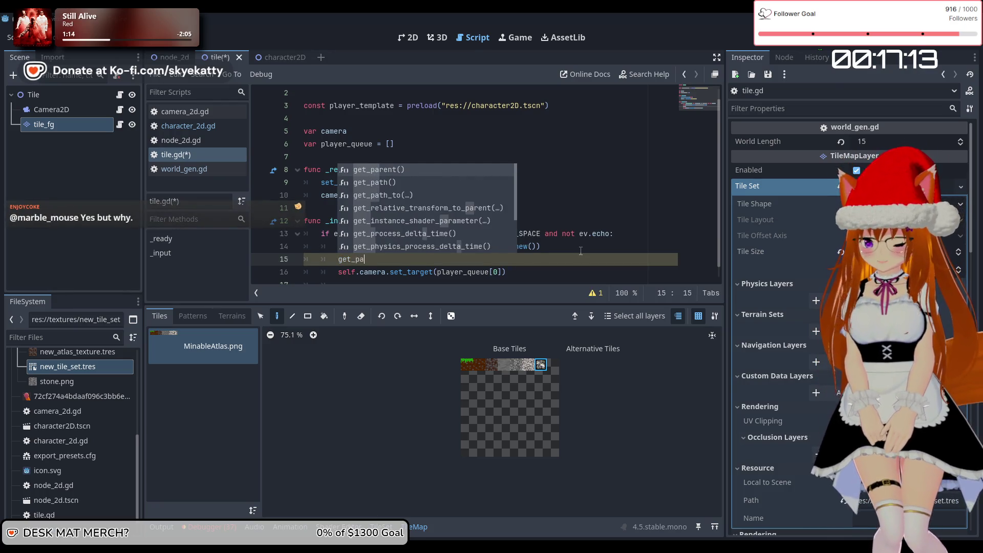
pyautogui.press('Return')
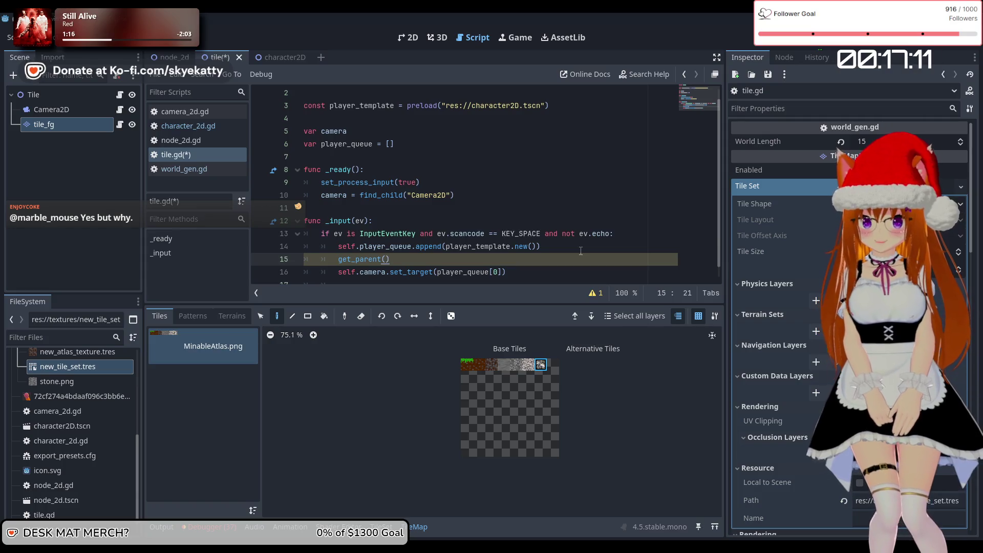
pyautogui.write('.')
pyautogui.press('Return')
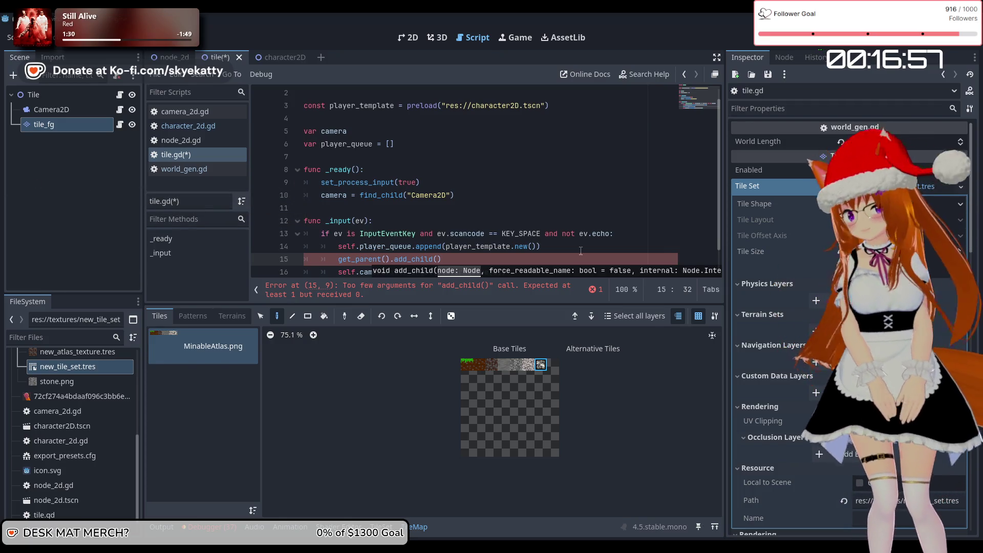
pyautogui.click(623, 235)
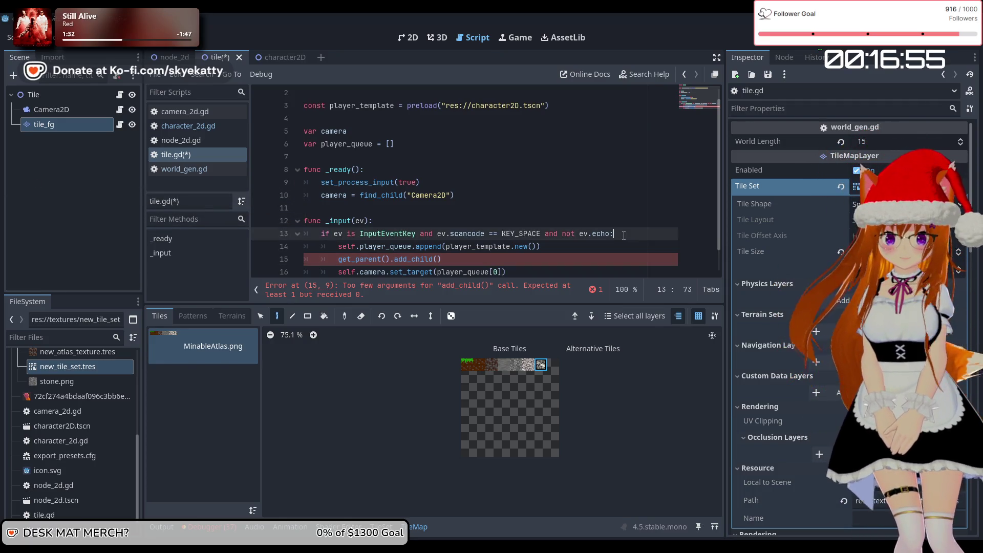
# Start a new_player variable declaration at the top of the if block
pyautogui.press('Return')
pyautogui.write('va')
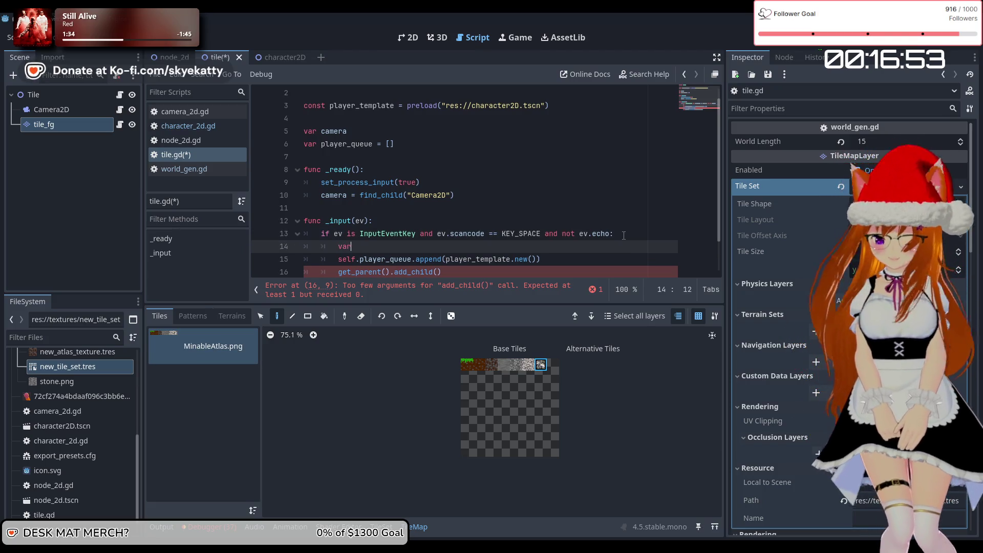
pyautogui.write('r')
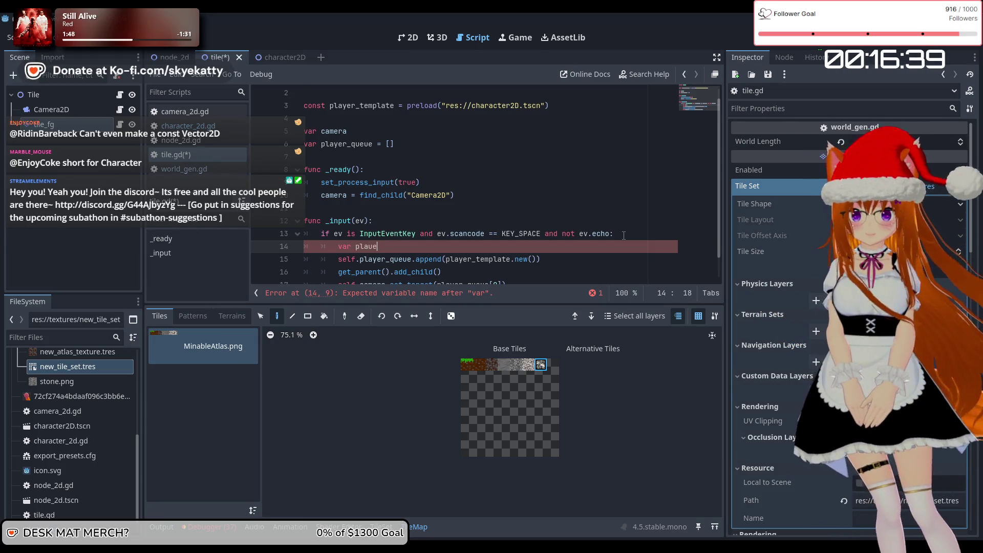
pyautogui.write('er')
pyautogui.press('BackSpace')
pyautogui.press('BackSpace')
pyautogui.press('BackSpace')
pyautogui.write('new-_player =')
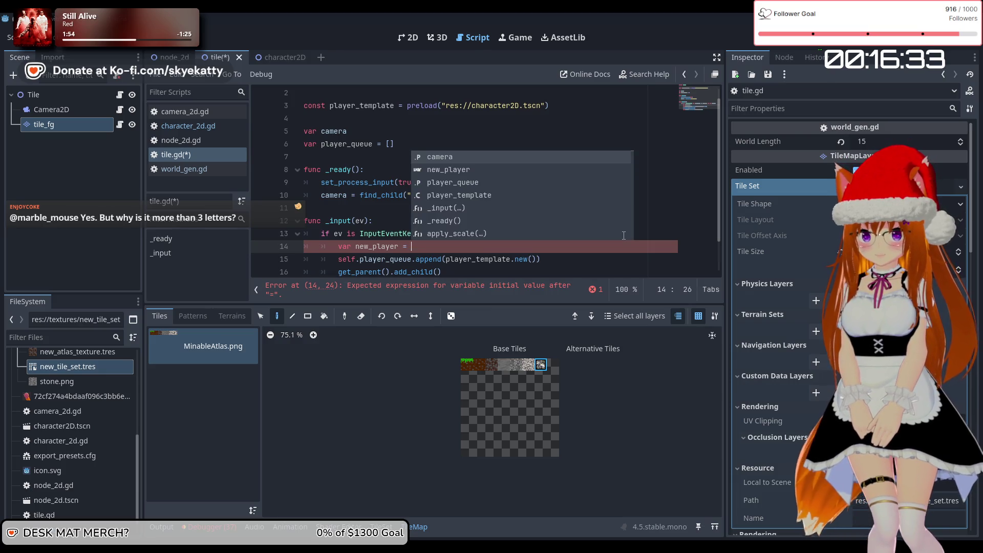
# Move player_template.new() into new_player's declaration and append new_player to player_queue
pyautogui.moveTo(536, 259); pyautogui.dragTo(445, 259)
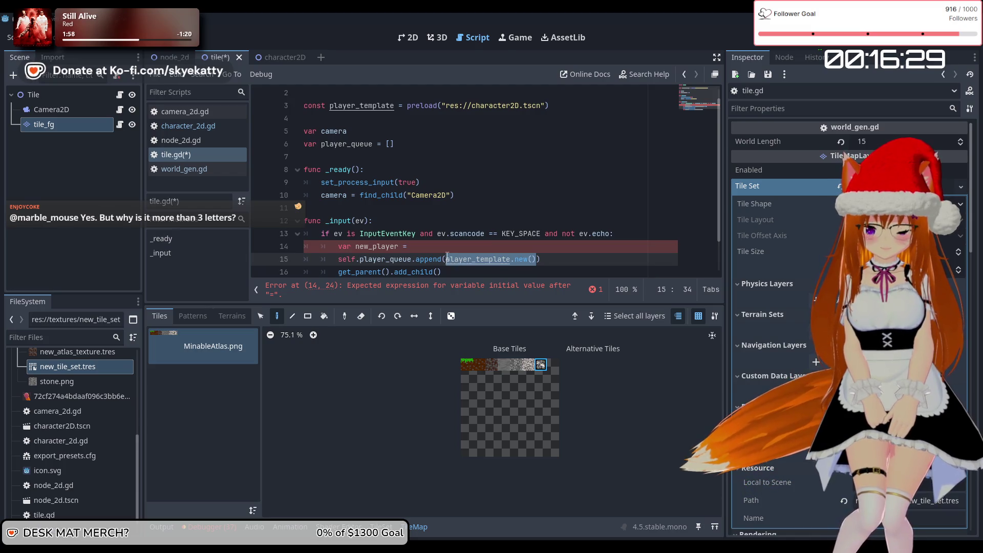
pyautogui.hotkey('ctrl', 'x')
pyautogui.press('Up')
pyautogui.hotkey('ctrl', 'v')
pyautogui.press('Down')
pyautogui.press('Left')
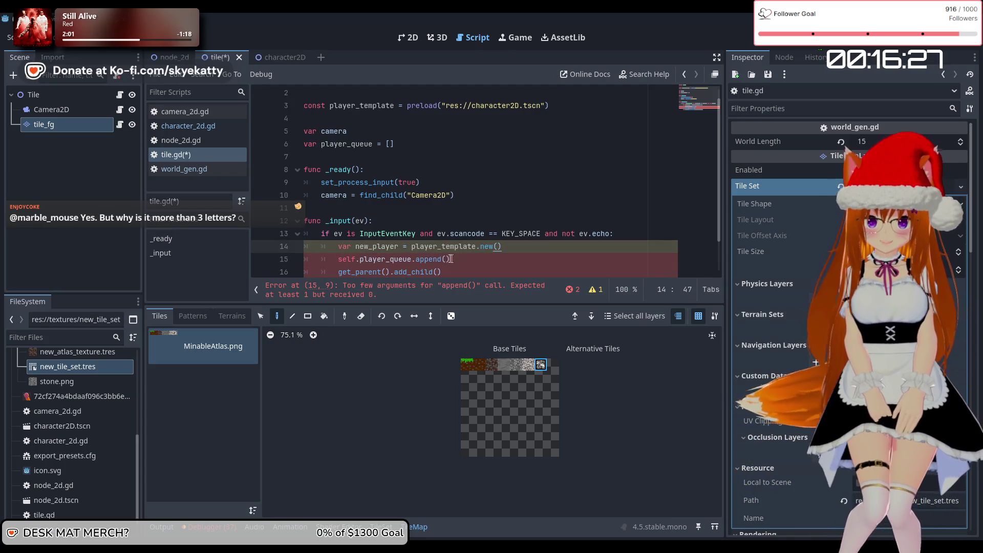
pyautogui.write('w_pla')
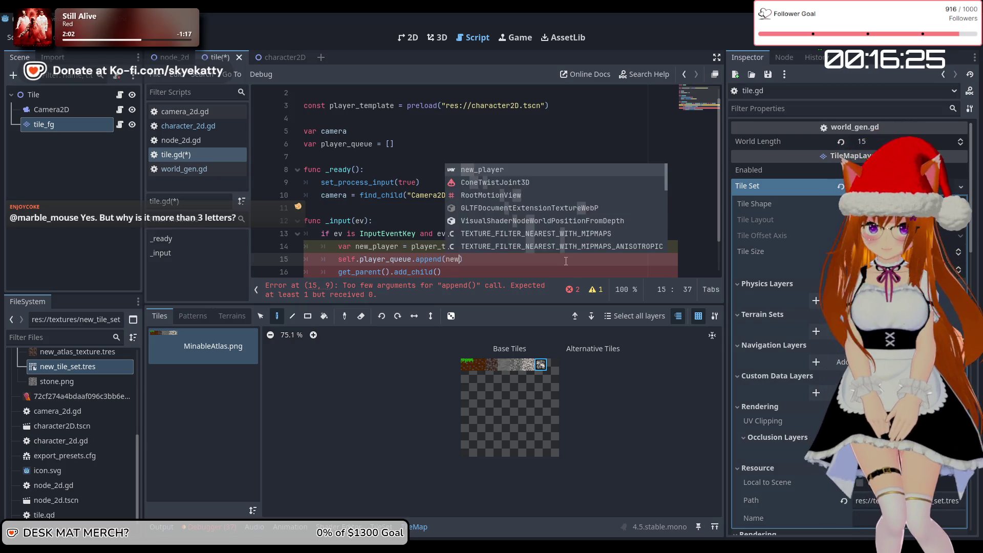
pyautogui.write('yer')
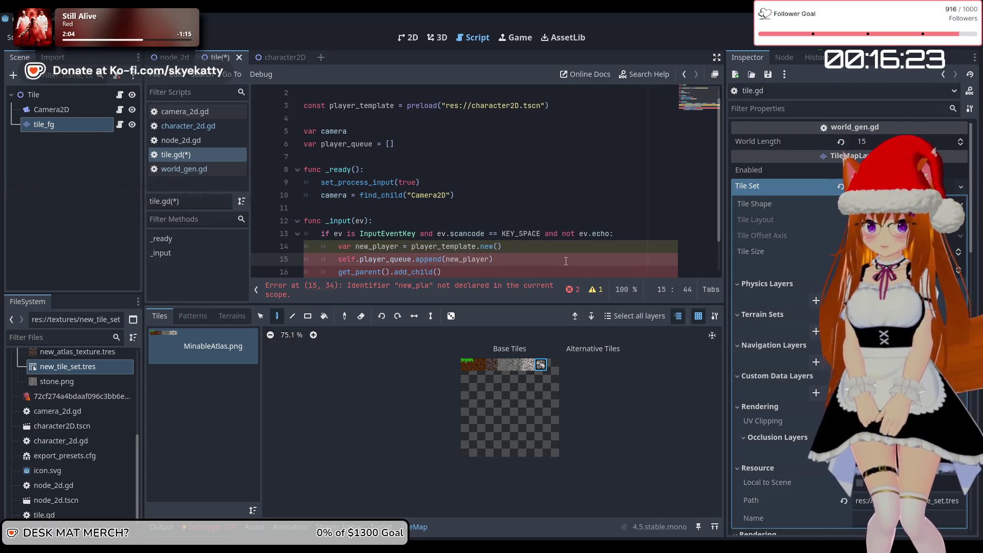
pyautogui.scroll(-1, 462, 244)
pyautogui.write(')')
# Pass new_player as the argument to add_child
pyautogui.click(480, 238)
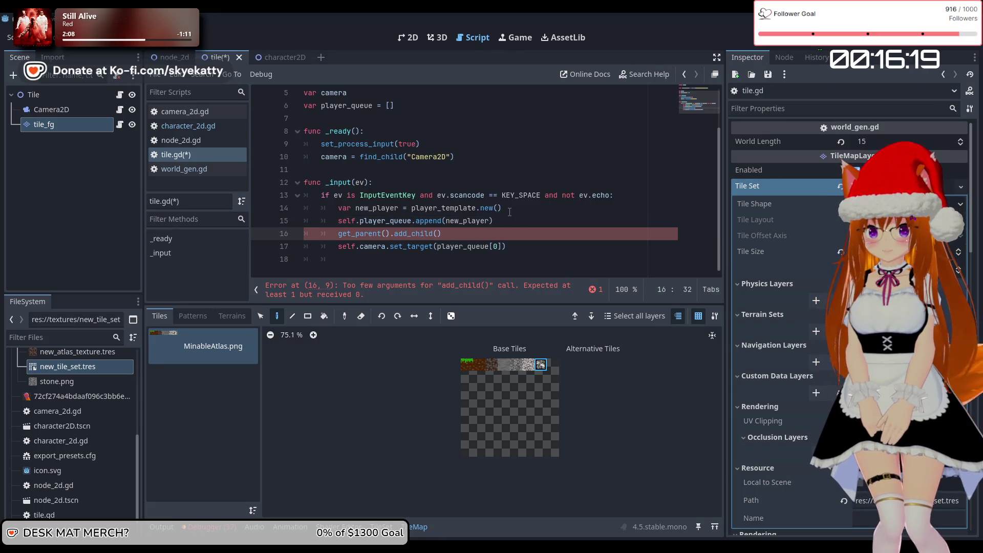
pyautogui.write('new_')
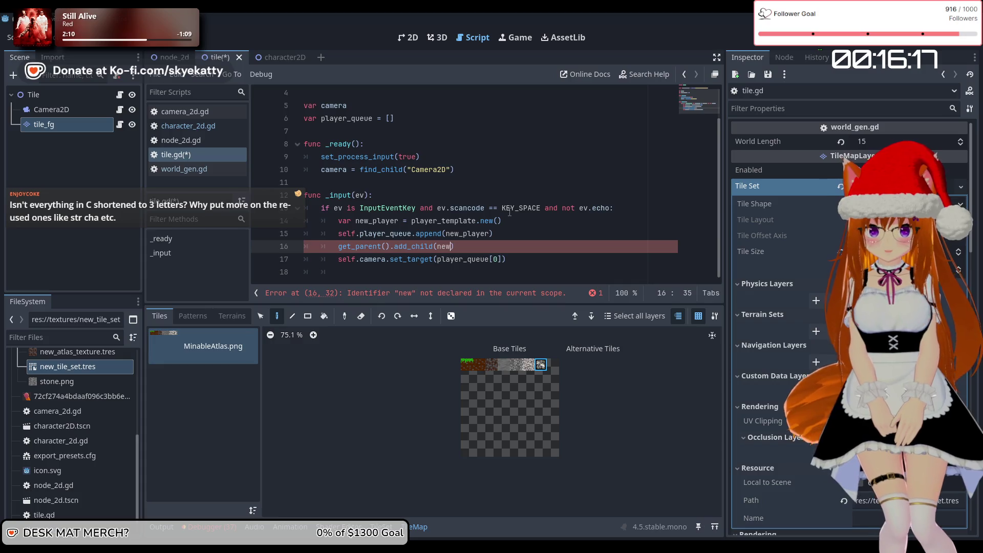
pyautogui.press('Return')
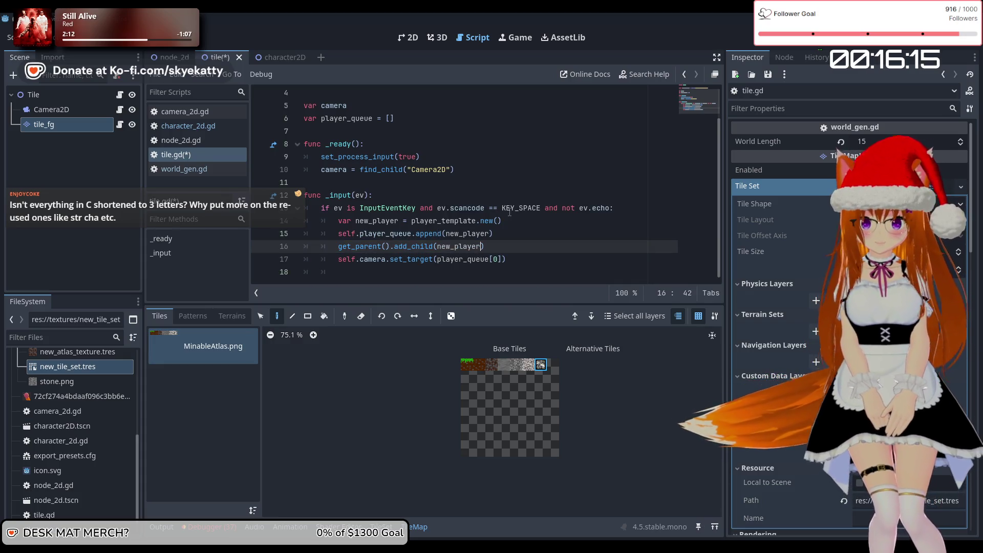
pyautogui.click(514, 221)
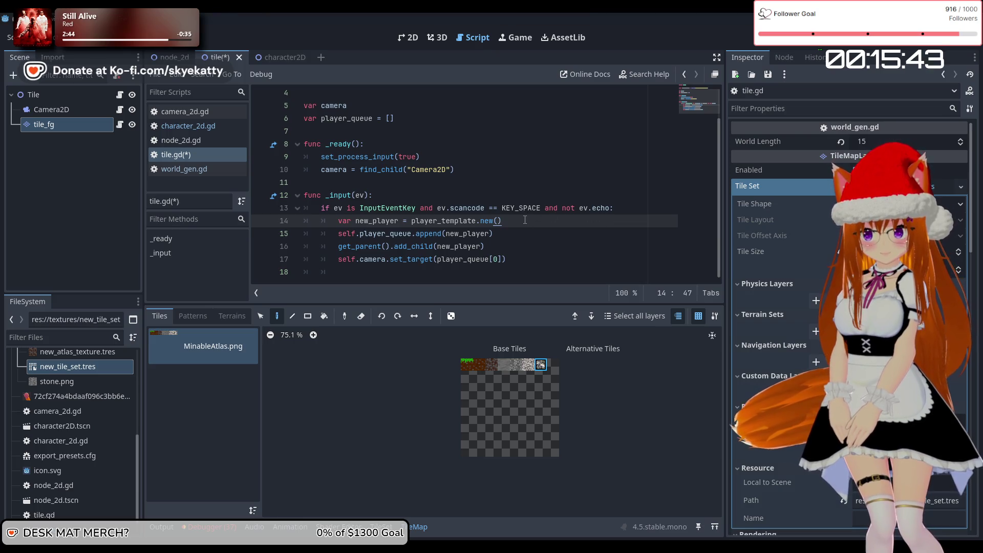
# Insert a line after the new_player declaration beginning with new_player.in
pyautogui.press('Return')
pyautogui.write('new_')
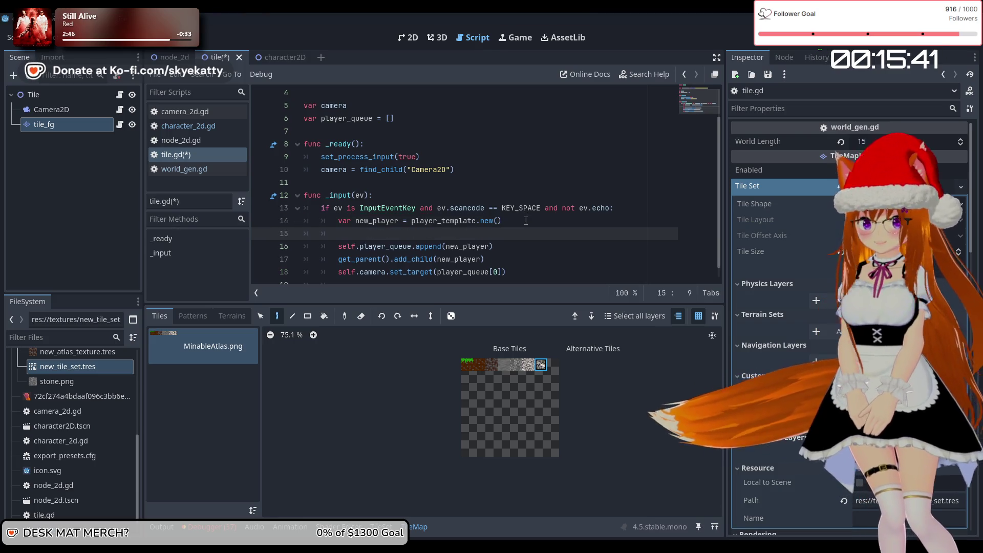
pyautogui.write('player.')
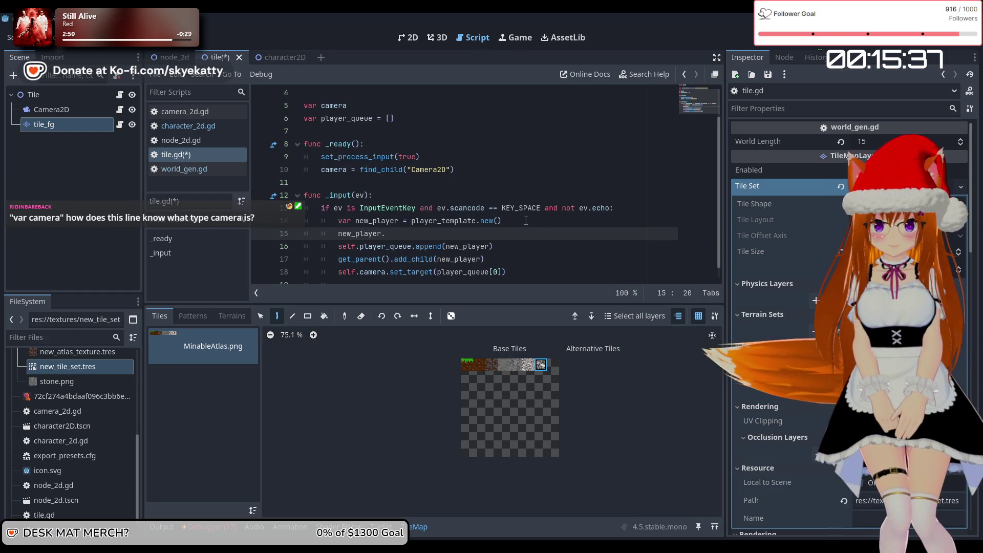
pyautogui.write('in')
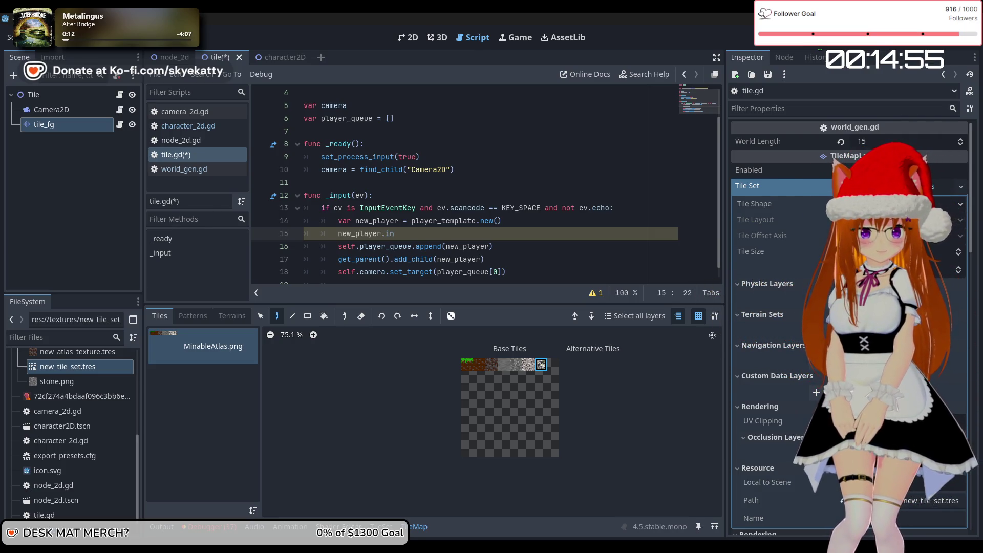
pyautogui.scroll(-1, 500, 222)
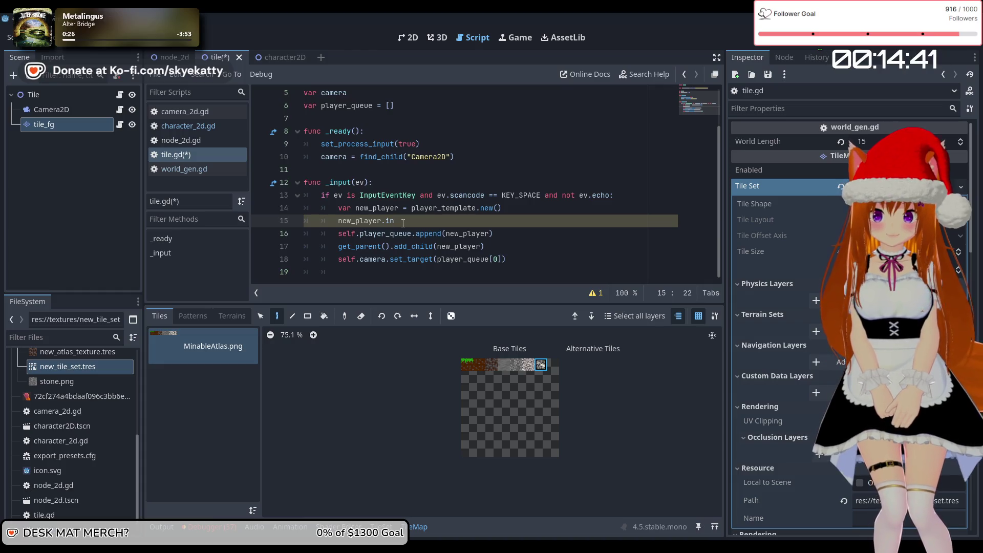
pyautogui.scroll(2, 368, 153)
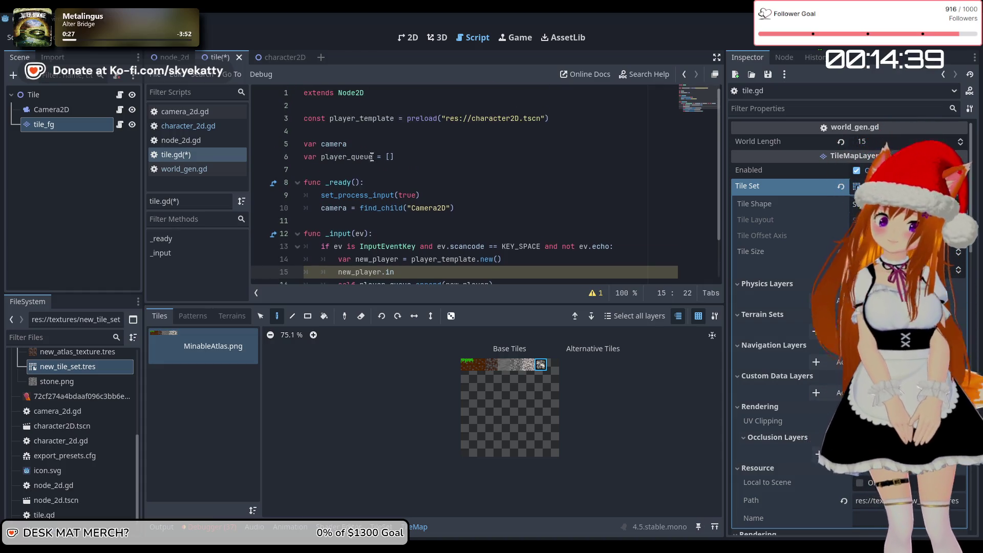
# Give the camera variable on line 5 the Camera2D type
pyautogui.click(368, 144)
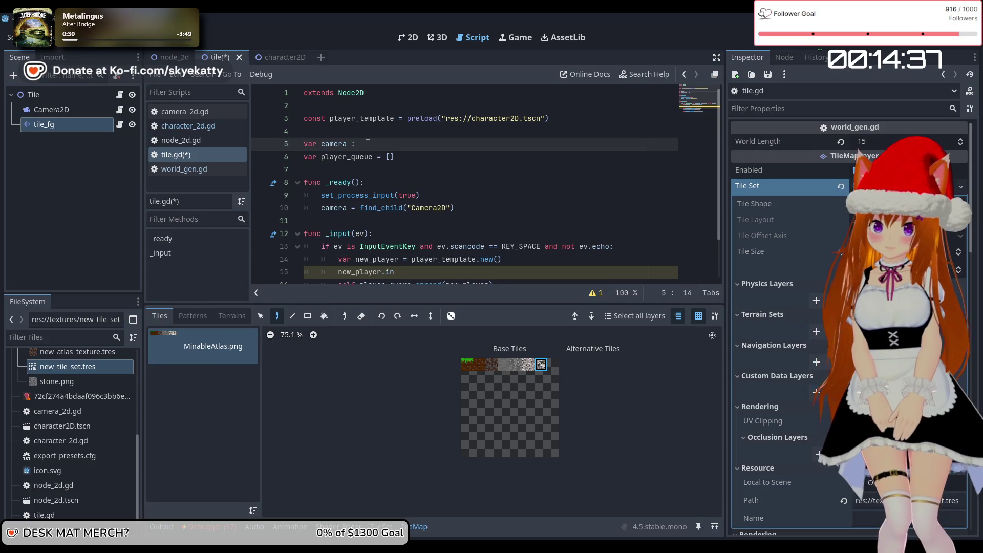
pyautogui.press('BackSpace')
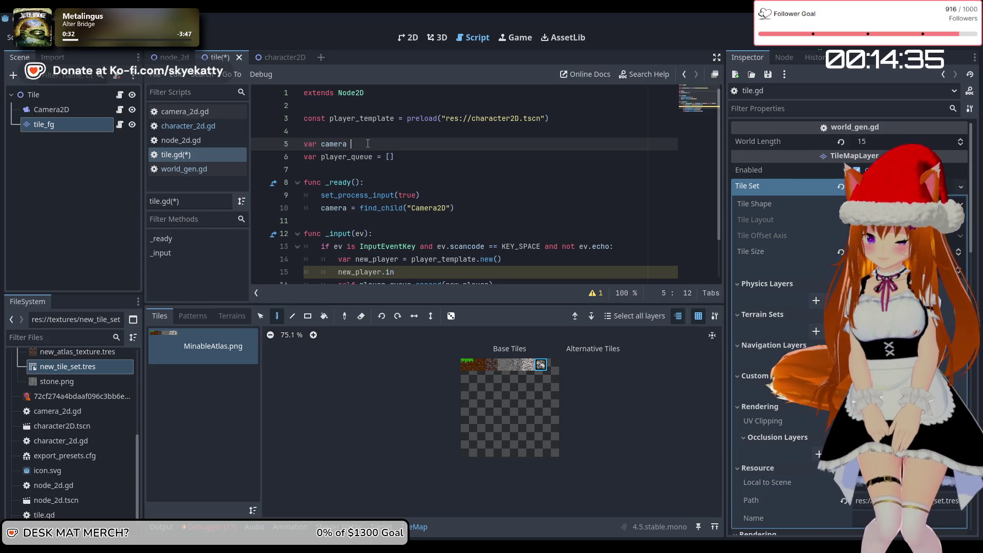
pyautogui.write(': ')
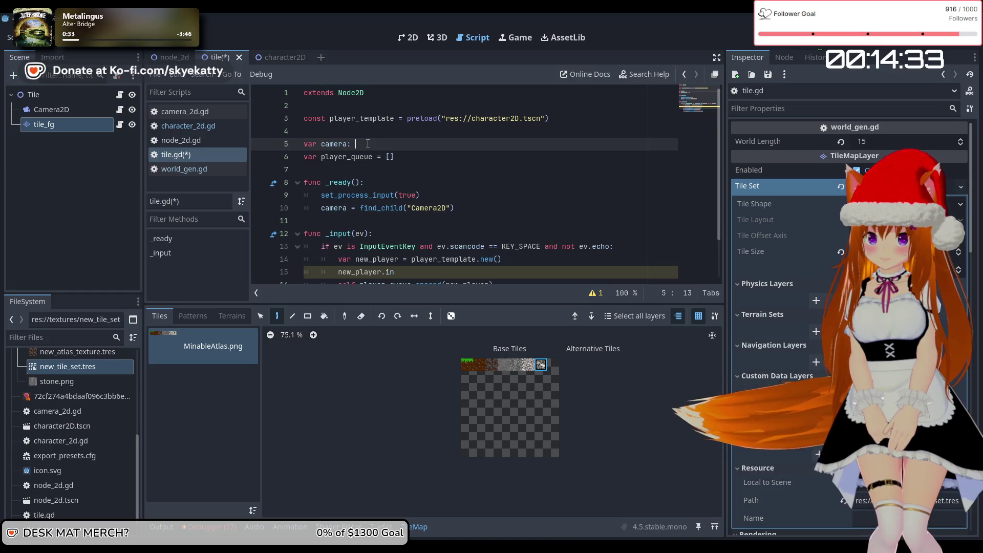
pyautogui.write('Ca')
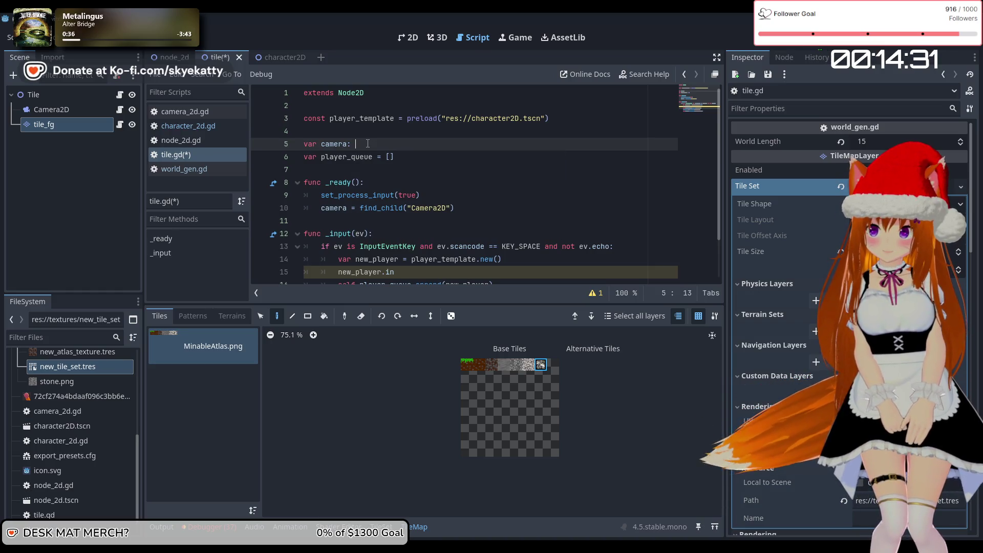
pyautogui.write('m')
pyautogui.press('Return')
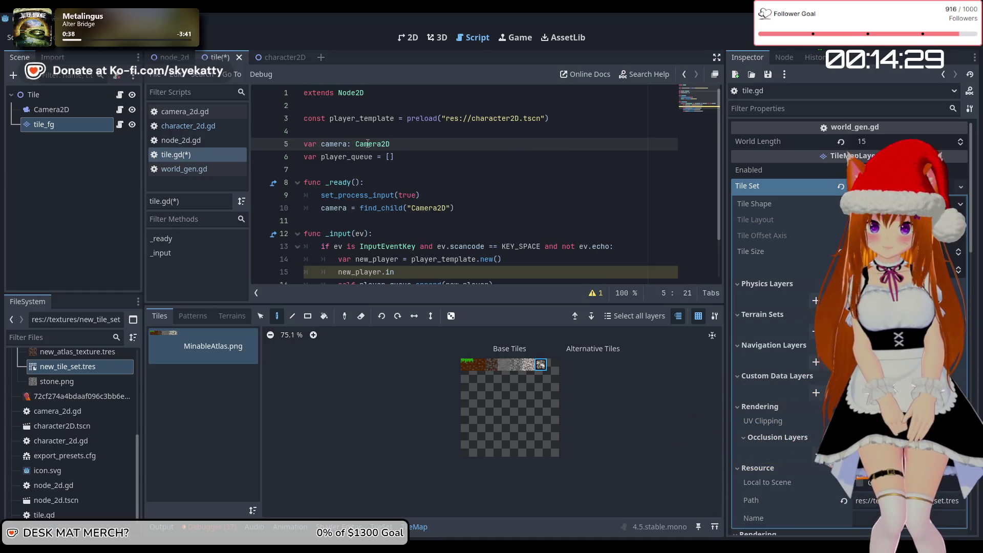
pyautogui.press('Down')
pyautogui.press('Down')
pyautogui.scroll(-2, 446, 218)
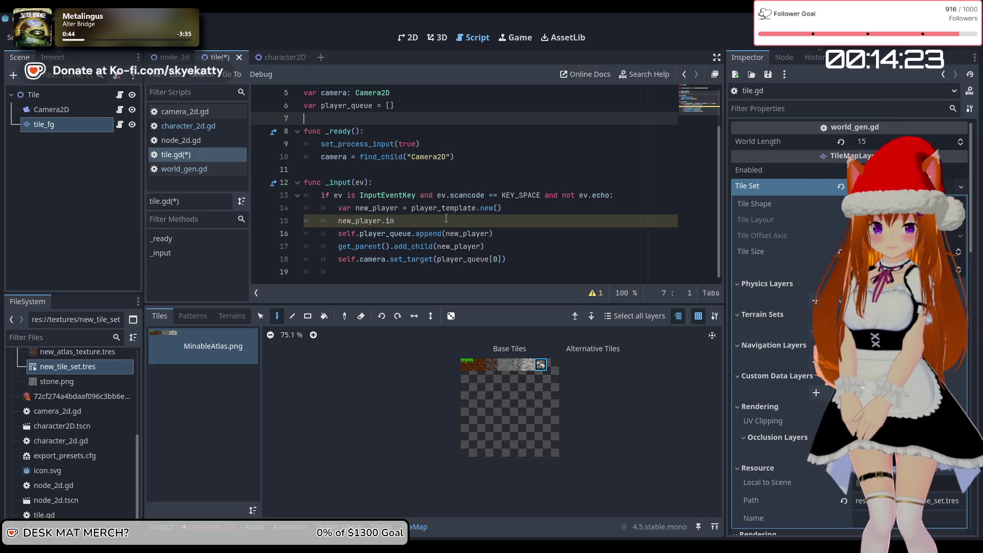
pyautogui.click(446, 219)
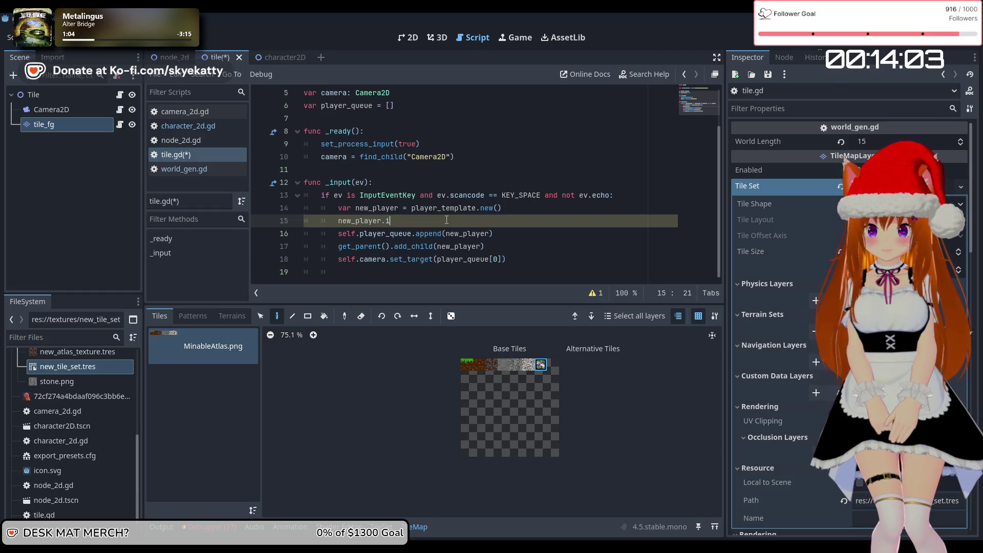
# Create new_player with player_template.instantiate() instead of new(), removing the separate instantiate line
pyautogui.write('int')
pyautogui.press('BackSpace')
pyautogui.write('sta')
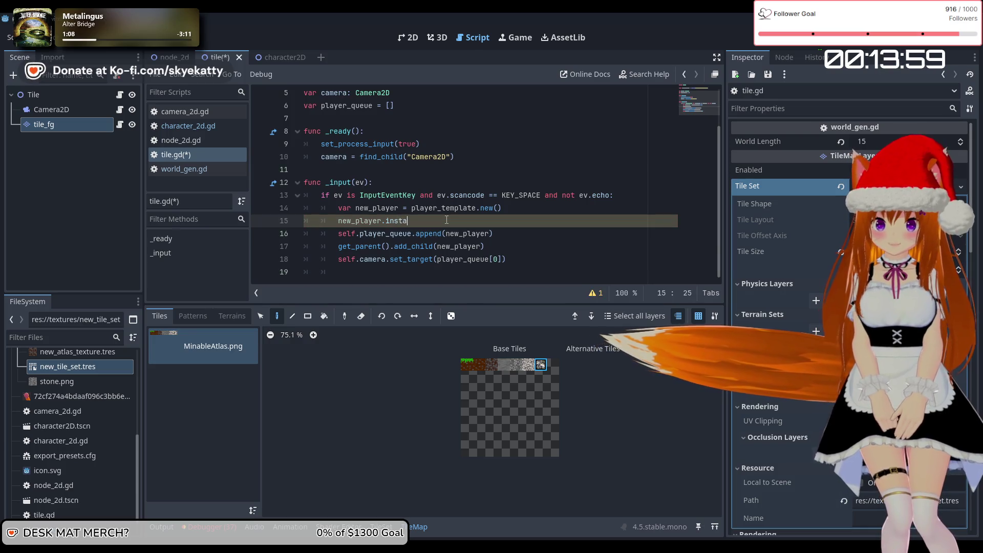
pyautogui.write('ntiate(')
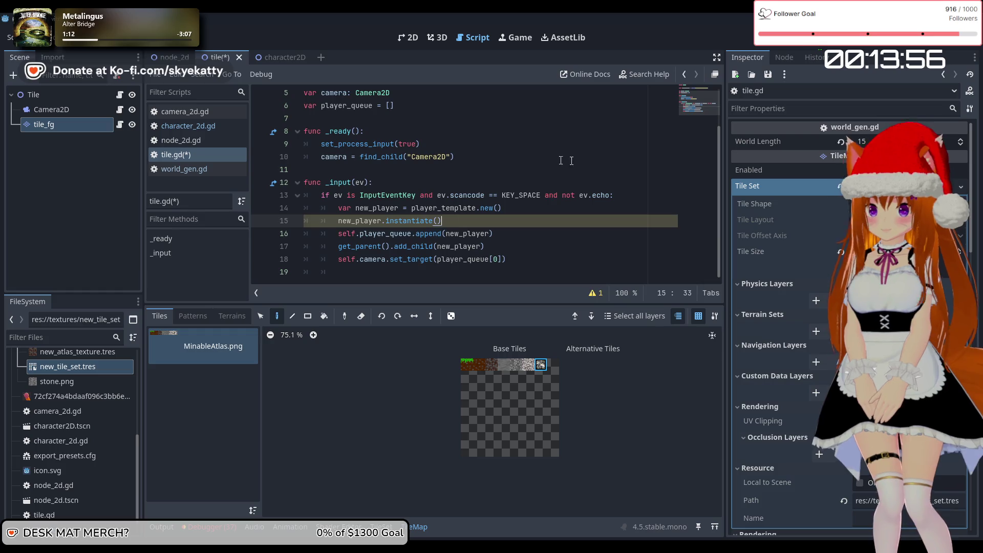
pyautogui.click(540, 195)
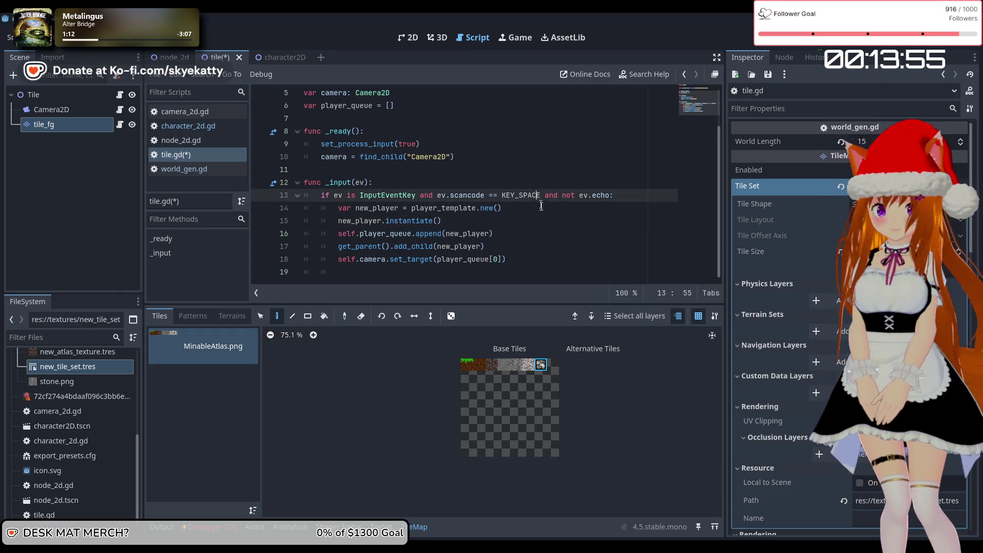
pyautogui.click(496, 218)
pyautogui.moveTo(496, 218)
pyautogui.mouseDown()
pyautogui.moveTo(407, 209)
pyautogui.moveTo(326, 221)
pyautogui.mouseUp()
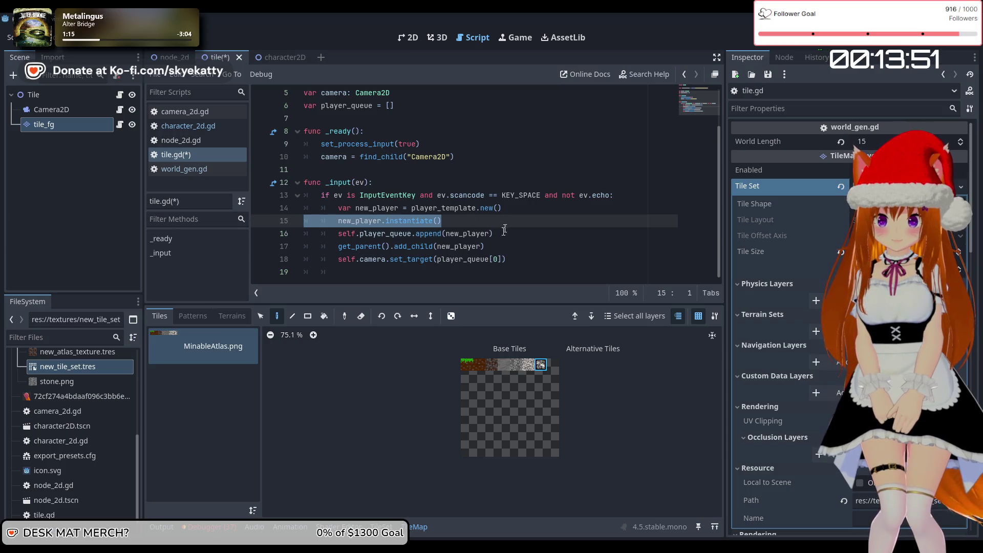
pyautogui.press('BackSpace')
pyautogui.press('BackSpace')
pyautogui.moveTo(486, 207); pyautogui.dragTo(482, 207)
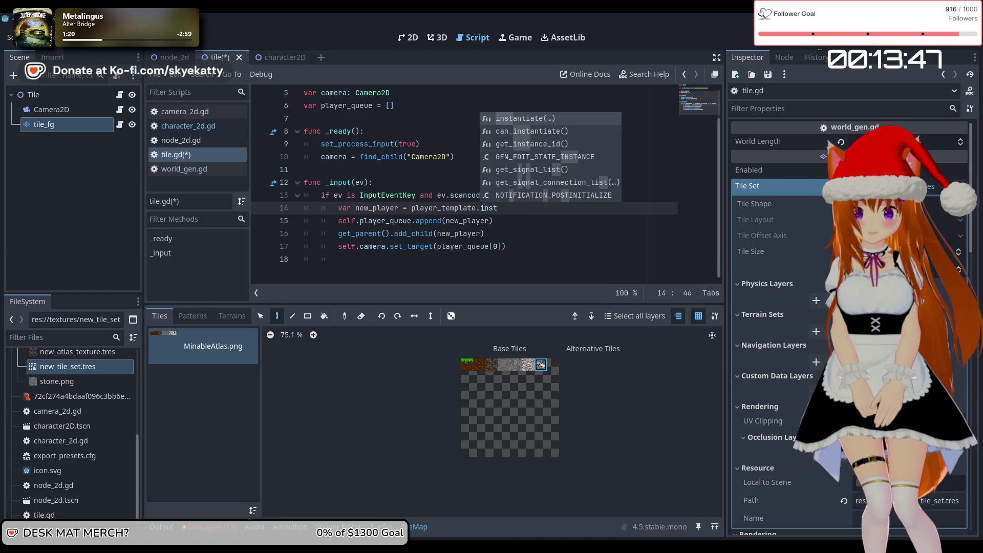
pyautogui.press('Return')
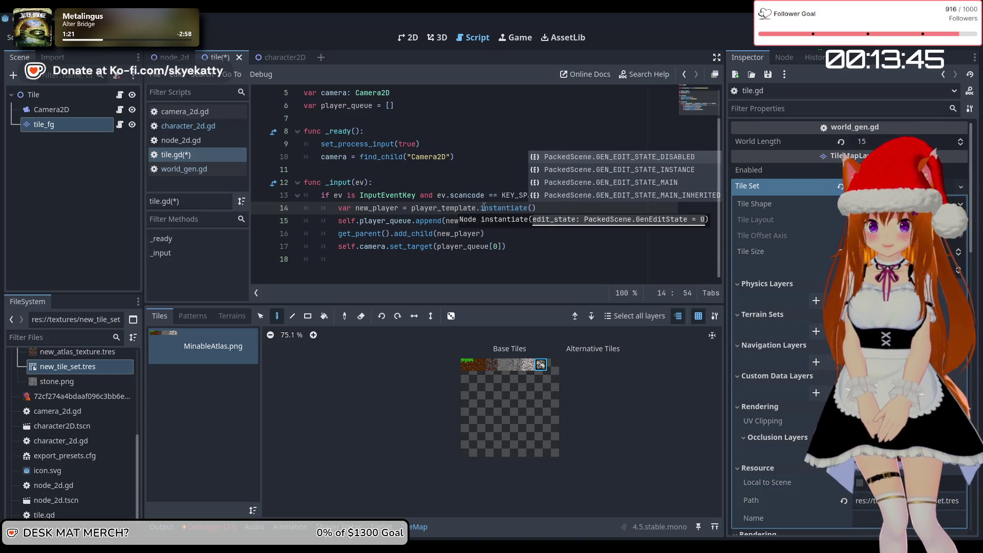
pyautogui.click(539, 233)
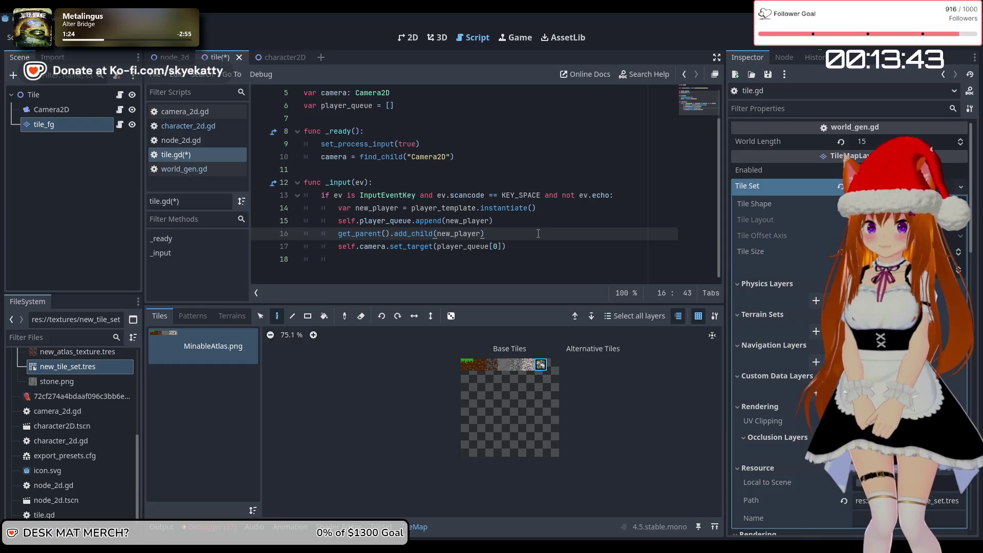
pyautogui.press('Up')
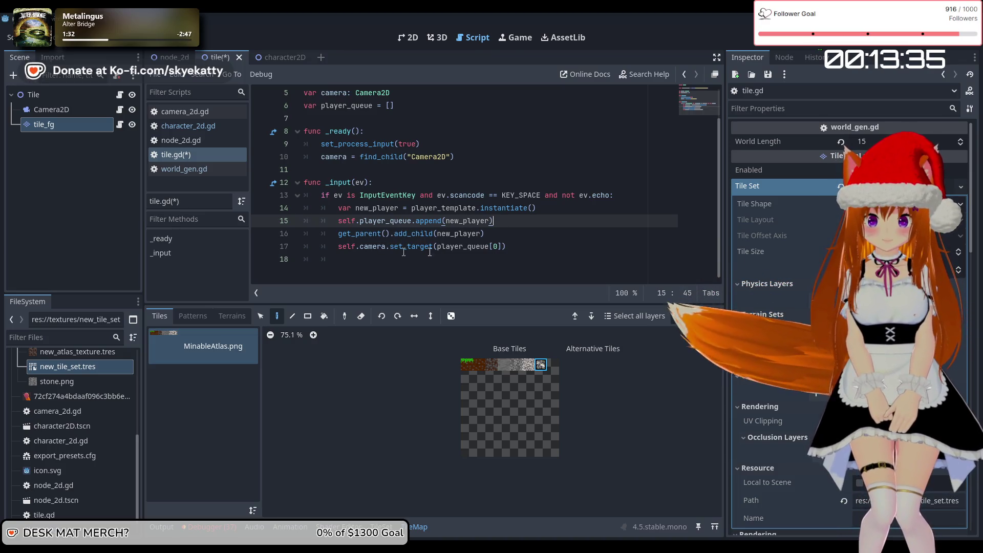
# Review the set_target(player_queue[0]) call and save tile.gd
pyautogui.click(528, 246)
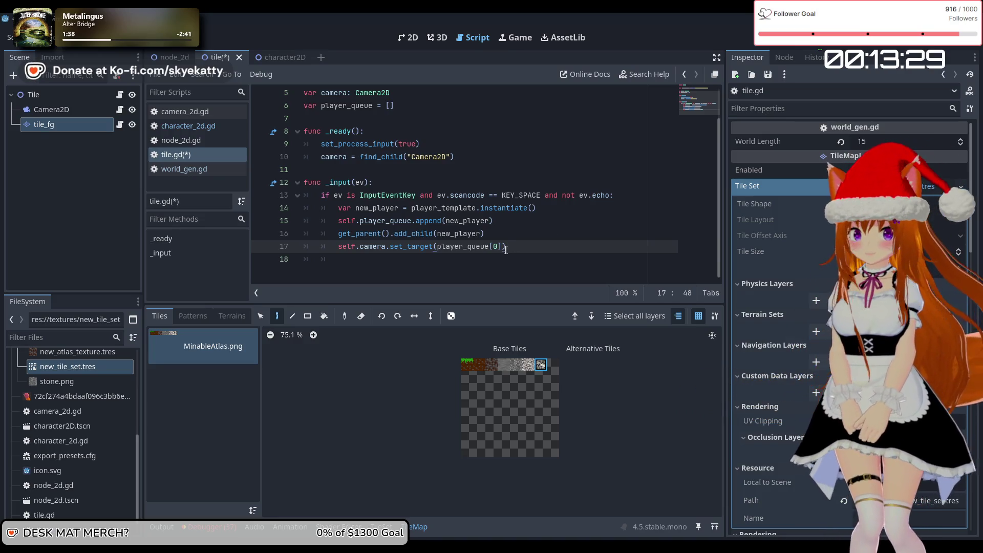
pyautogui.moveTo(467, 246); pyautogui.dragTo(439, 251)
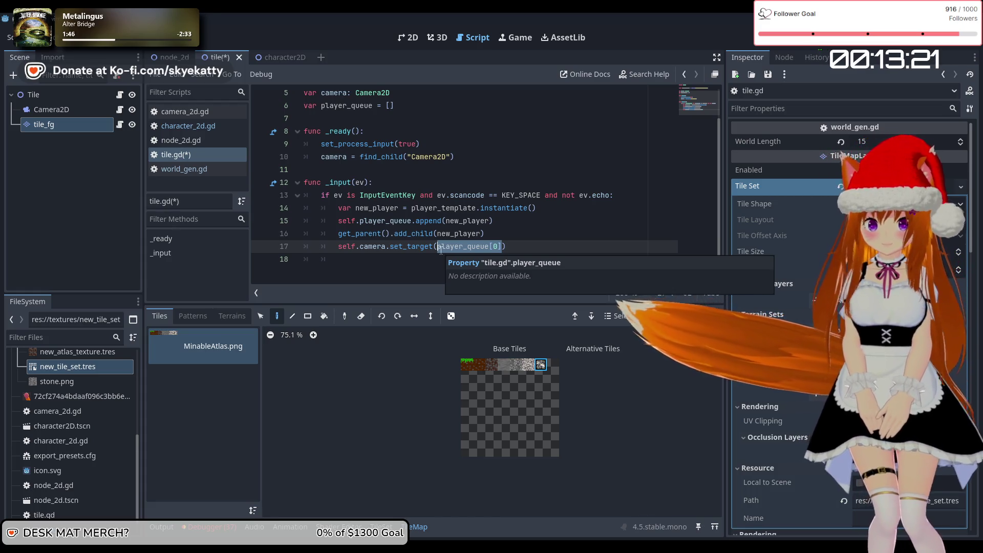
pyautogui.click(511, 248)
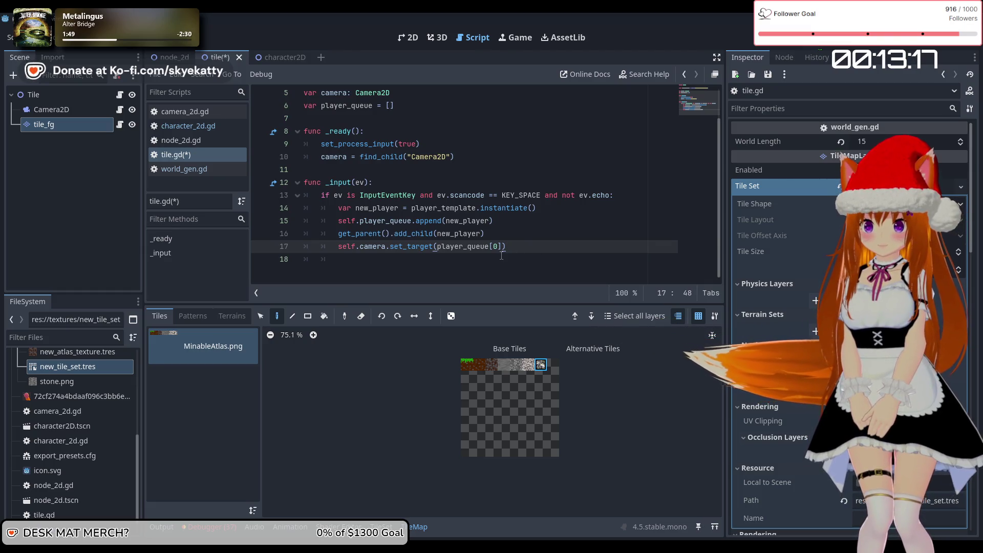
pyautogui.scroll(2, 502, 255)
pyautogui.scroll(-1, 501, 254)
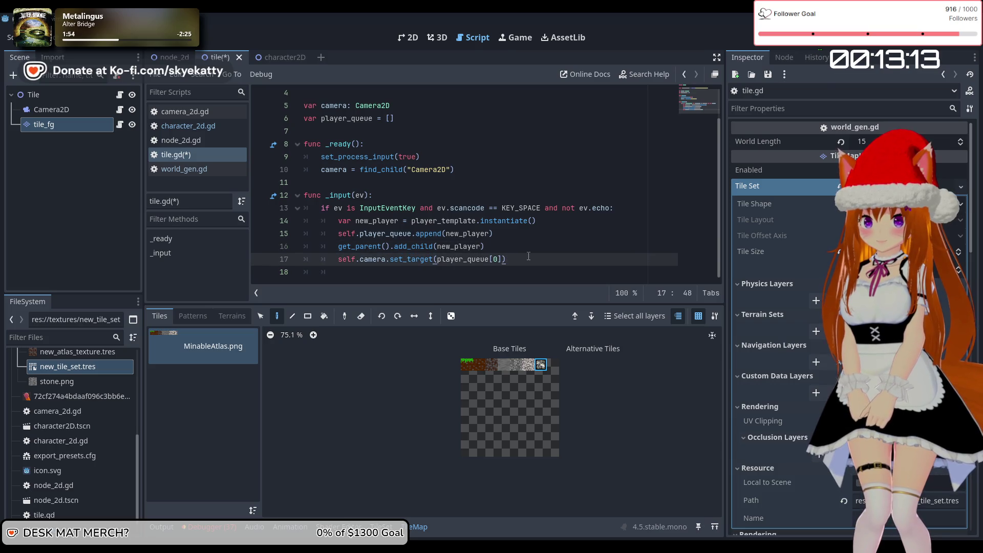
pyautogui.scroll(1, 529, 256)
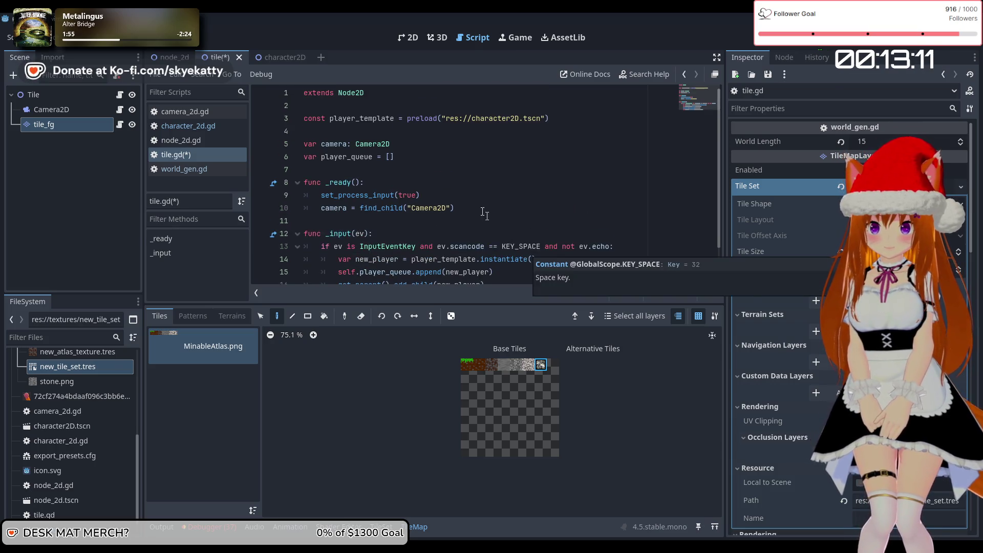
pyautogui.scroll(-1, 526, 247)
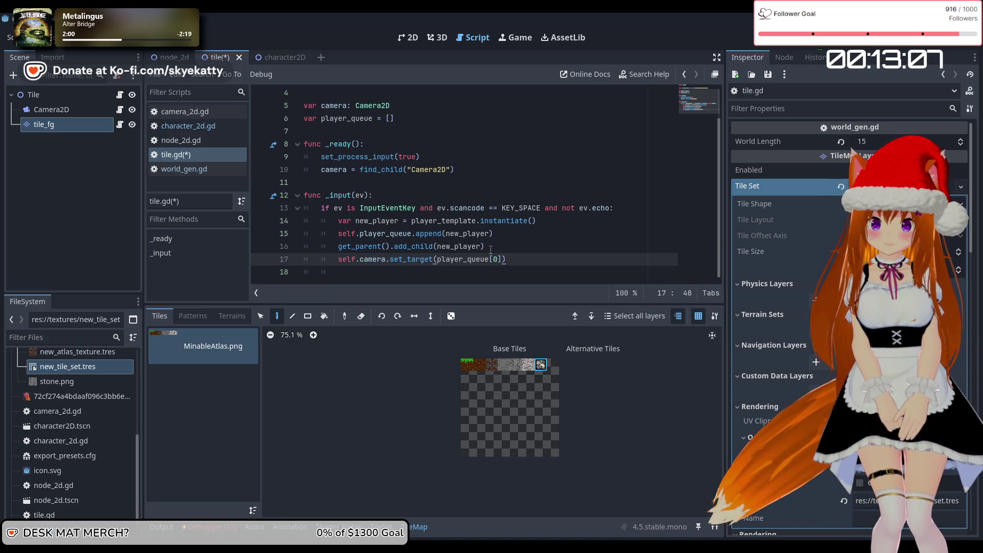
pyautogui.scroll(1, 530, 230)
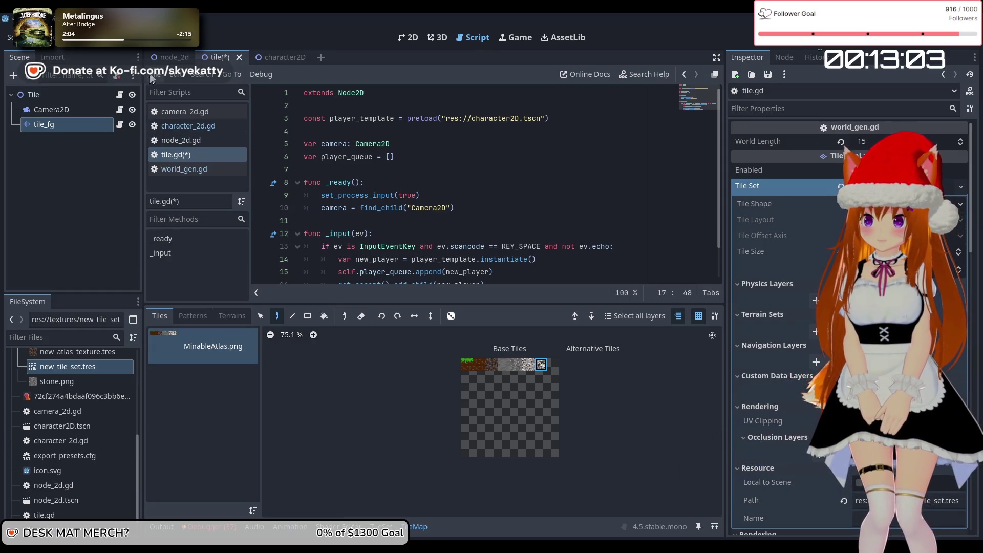
pyautogui.hotkey('ctrl', 's')
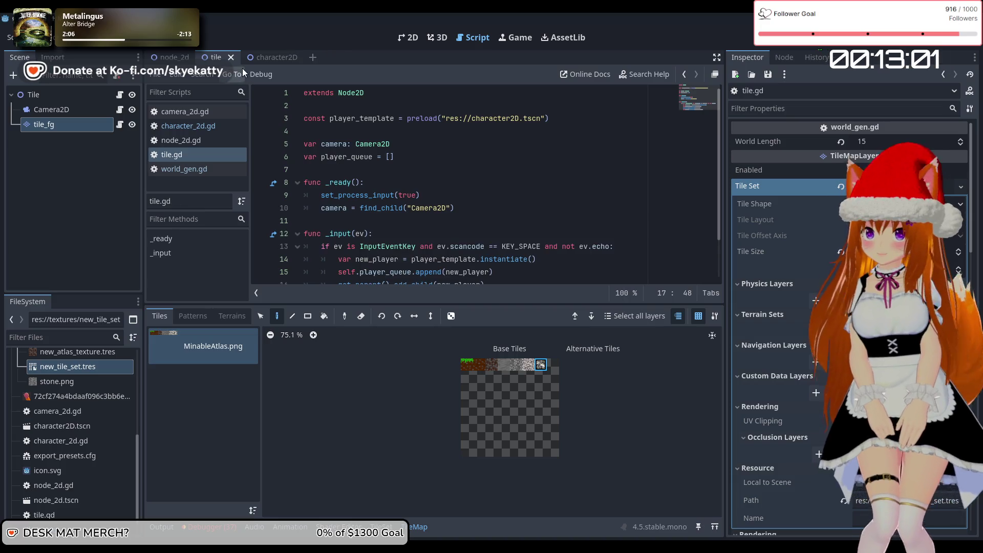
# Run the project and press Space in the game to spawn a player
pyautogui.click(803, 45)
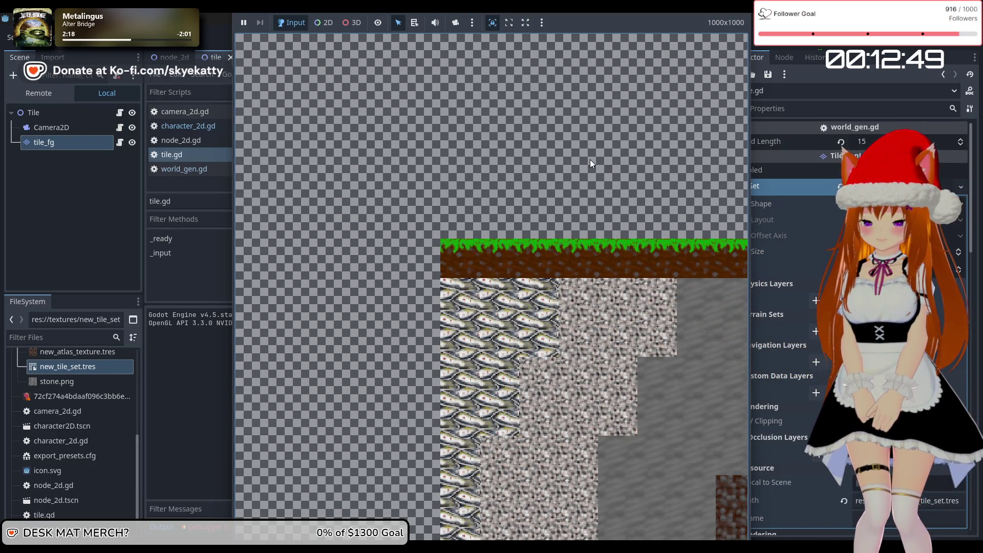
pyautogui.press('space')
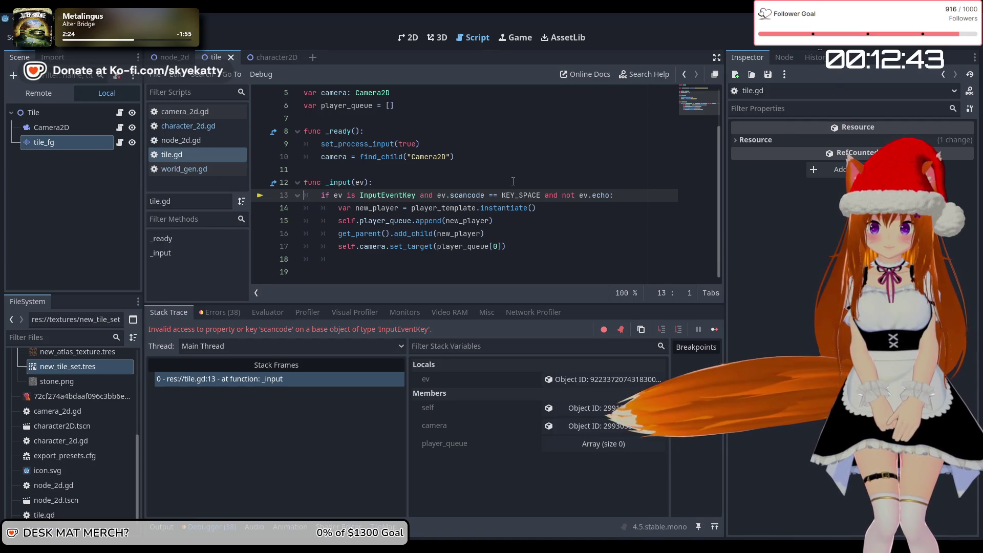
# Show the debugger's Errors list and scroll to the invalid 'scancode' access error
pyautogui.scroll(1, 514, 182)
pyautogui.scroll(1, 513, 182)
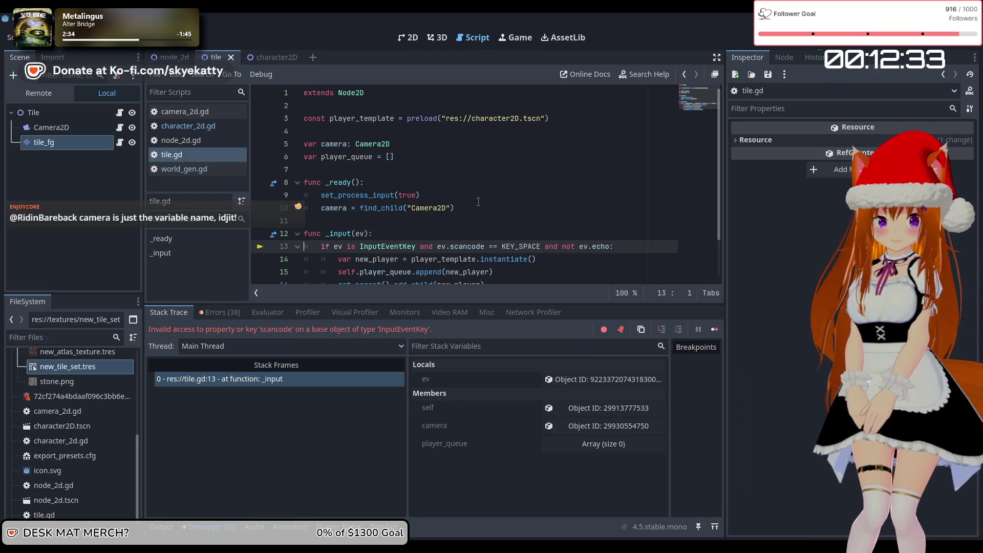
pyautogui.scroll(-2, 478, 203)
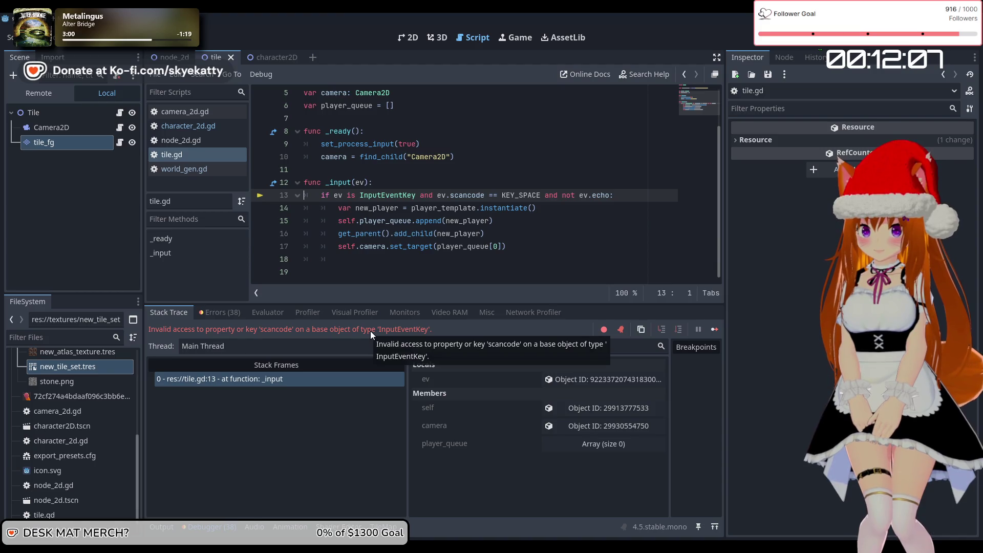
pyautogui.click(234, 308)
pyautogui.scroll(-10, 363, 394)
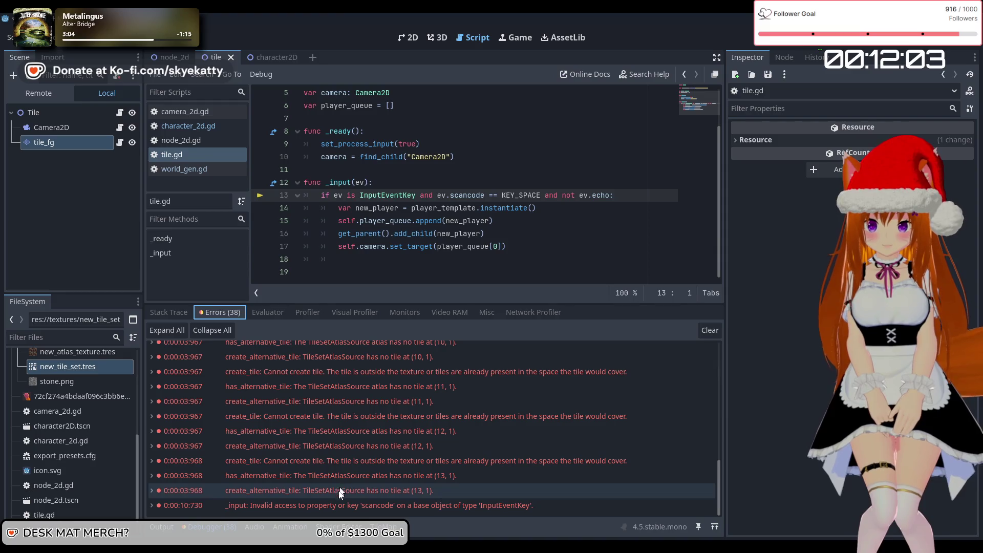
pyautogui.moveTo(339, 506)
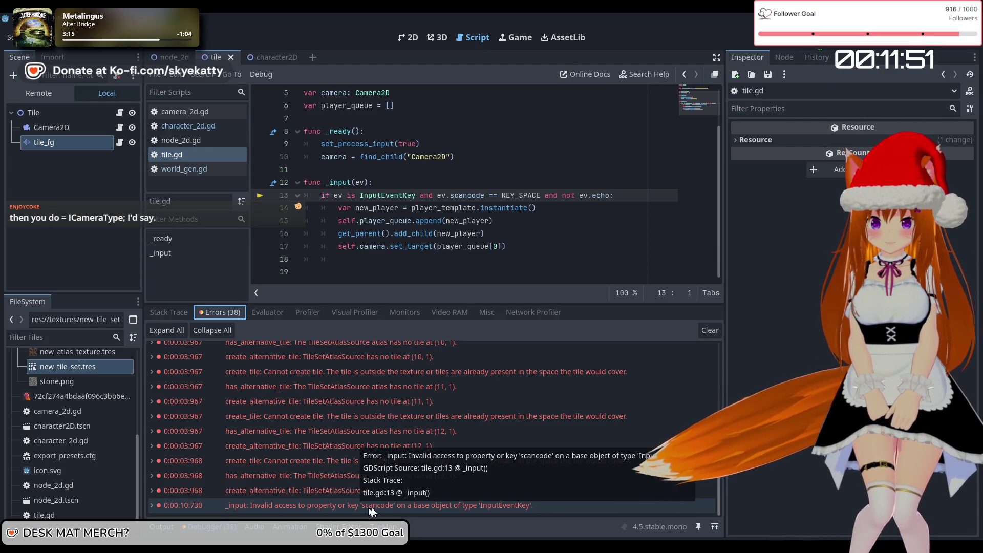
# Select InputEventKey on line 13 of tile.gd to examine the failing check
pyautogui.click(486, 511)
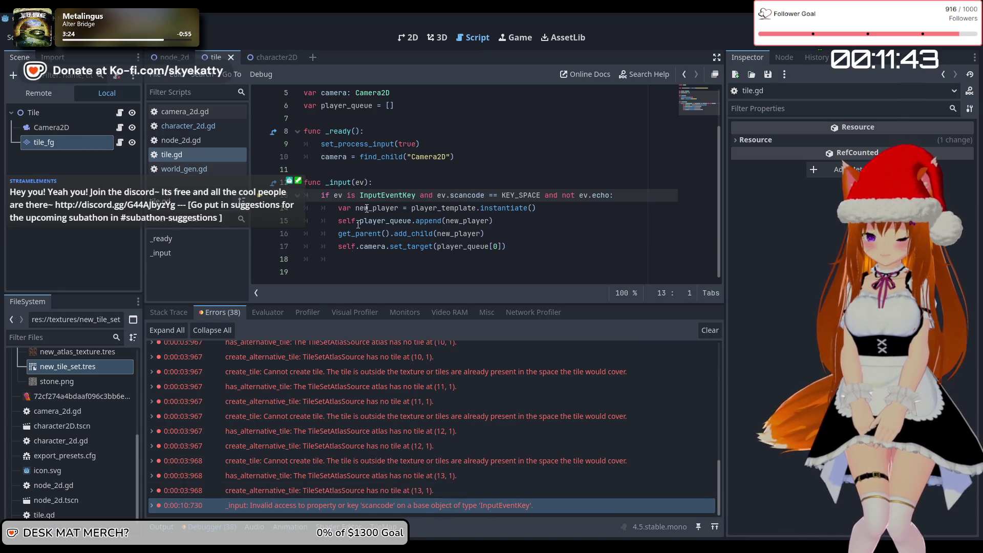
pyautogui.click(393, 186)
pyautogui.doubleClick(395, 195)
pyautogui.tripleClick(395, 195)
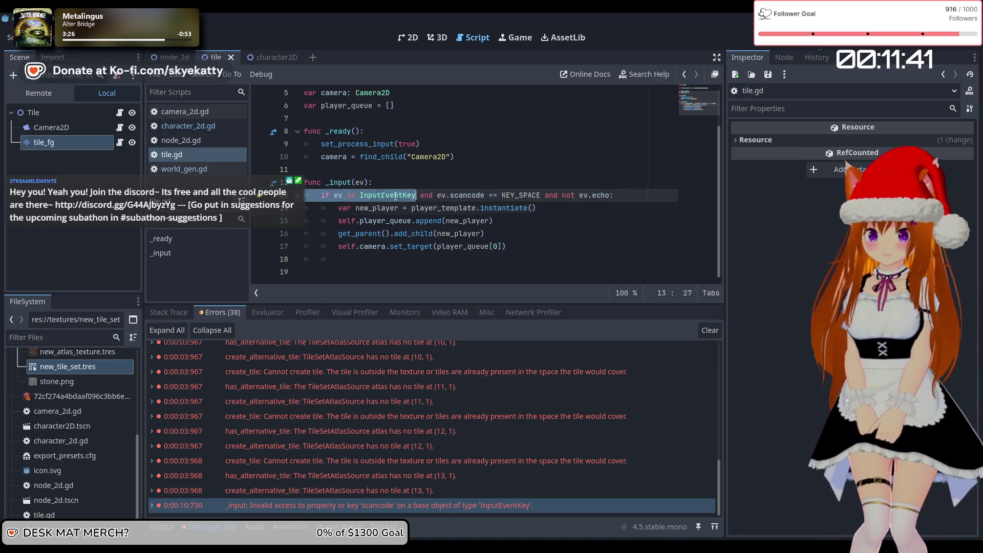
pyautogui.click(374, 196)
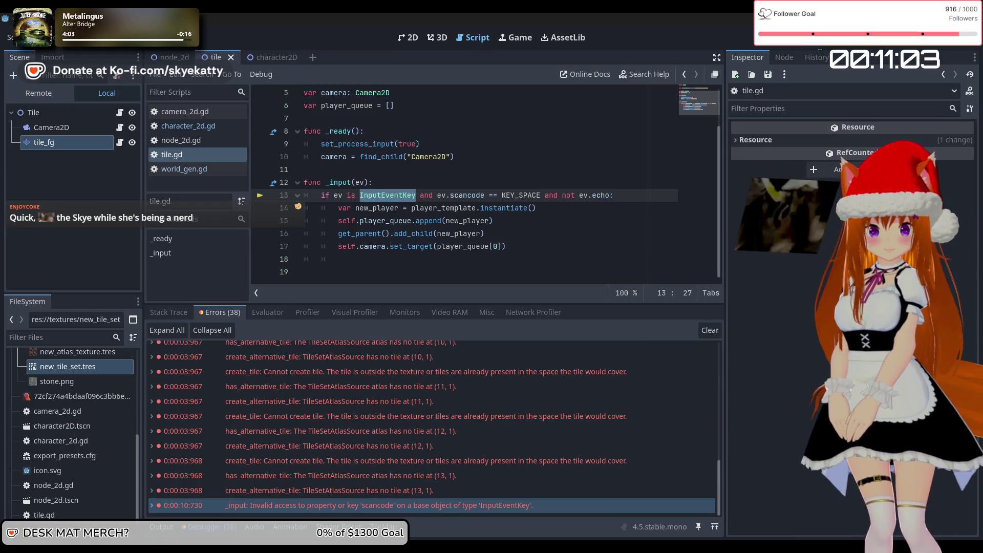
# Change ev.scancode to ev.keycode on line 13, then save and run the game
pyautogui.click(468, 195)
pyautogui.press('BackSpace')
pyautogui.press('BackSpace')
pyautogui.press('BackSpace')
pyautogui.write('key')
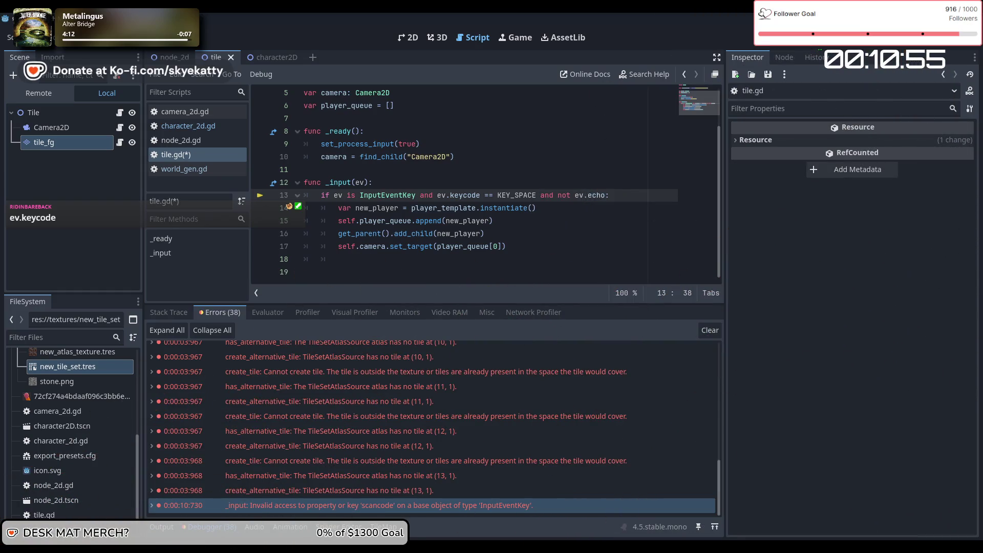
pyautogui.press('F5')
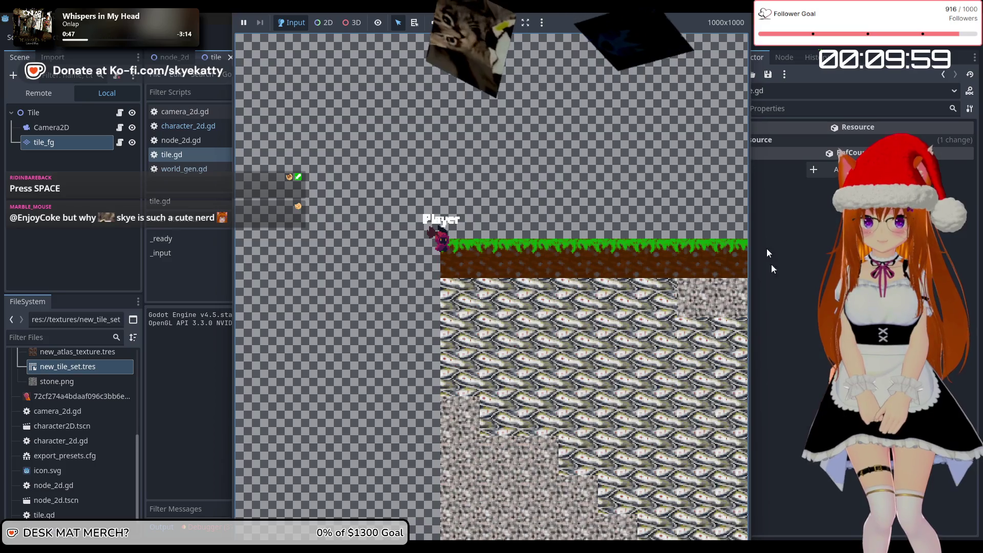
# Stop the running game with F8 and return to the editor
pyautogui.press('F8')
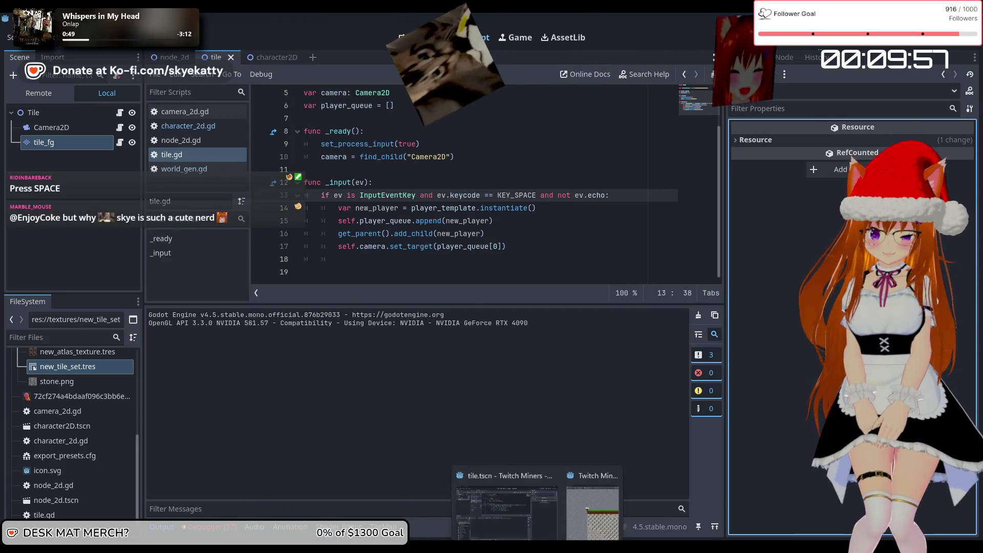
pyautogui.click(577, 509)
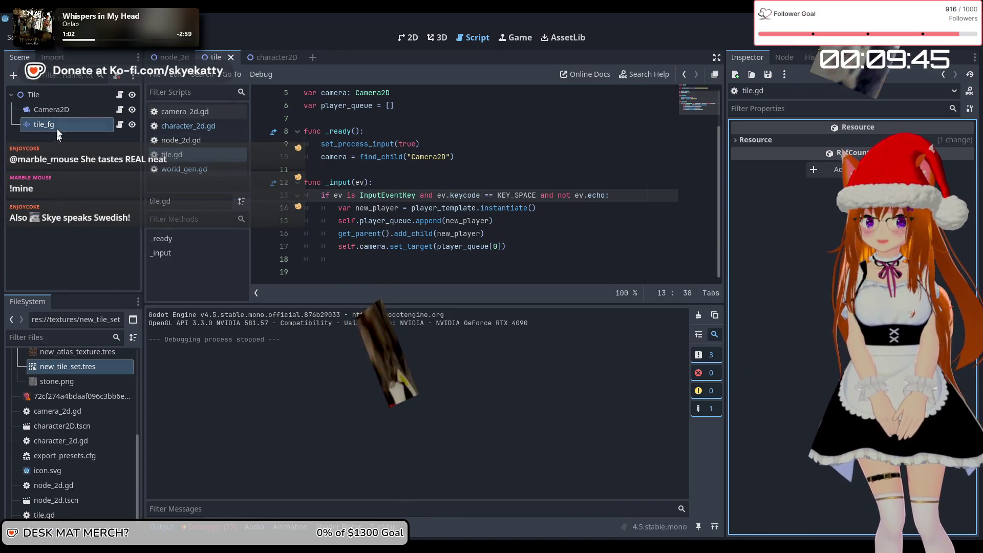
# Open a new line after line 15 and try new_player member names beginning with 'glo'
pyautogui.click(533, 235)
pyautogui.click(536, 247)
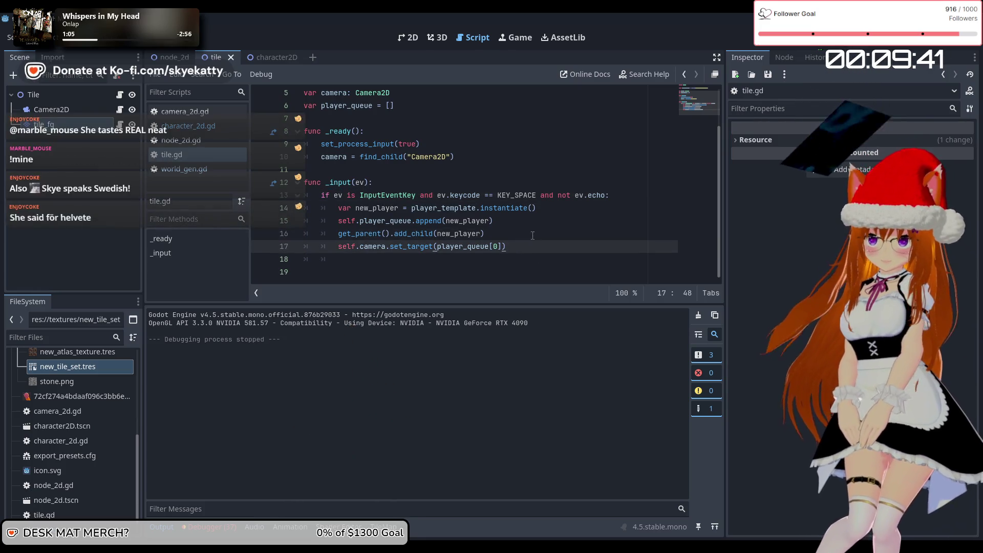
pyautogui.click(533, 235)
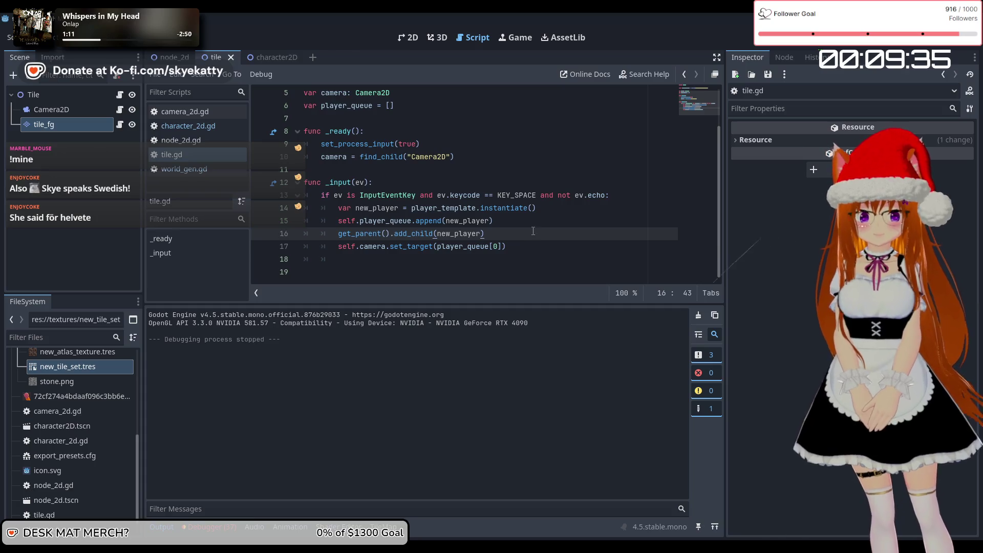
pyautogui.click(530, 227)
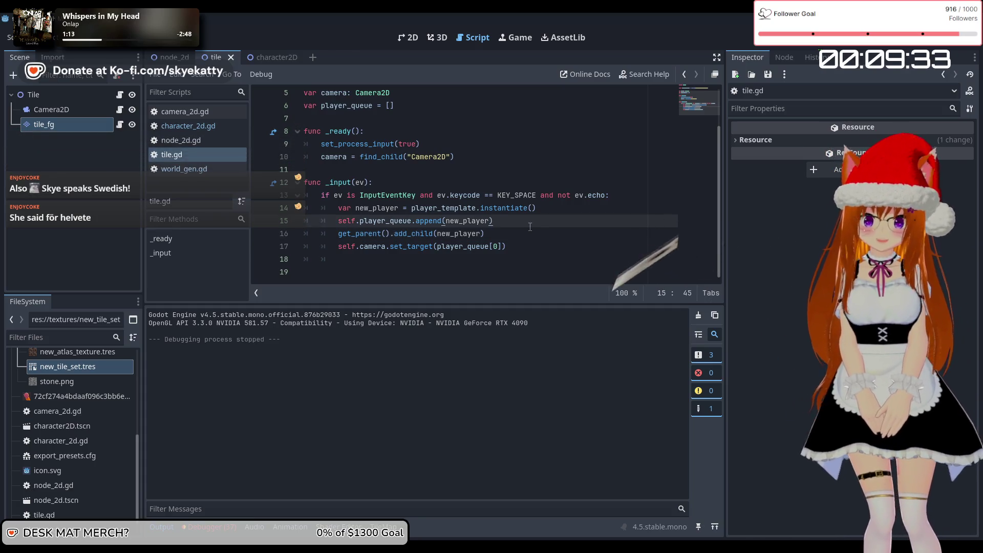
pyautogui.press('Return')
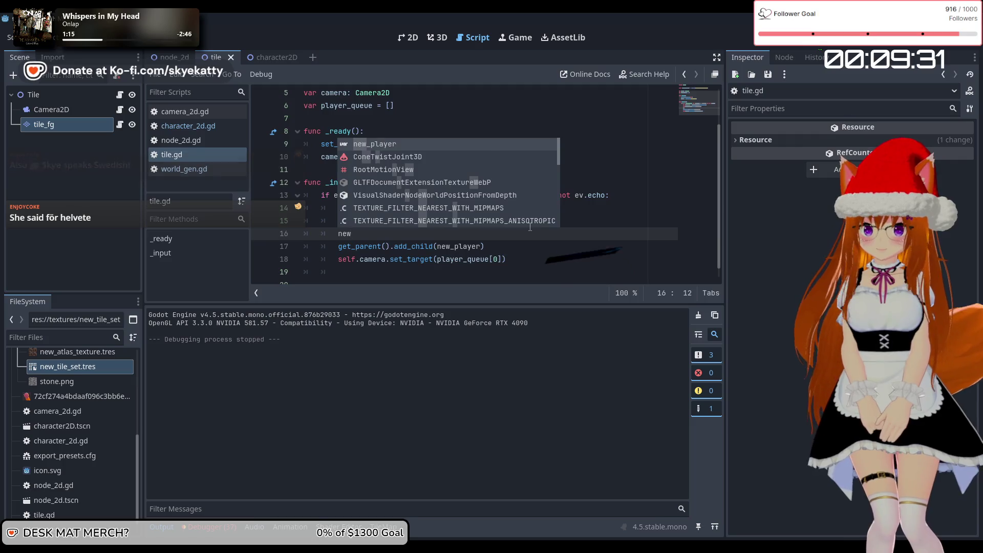
pyautogui.press('Return')
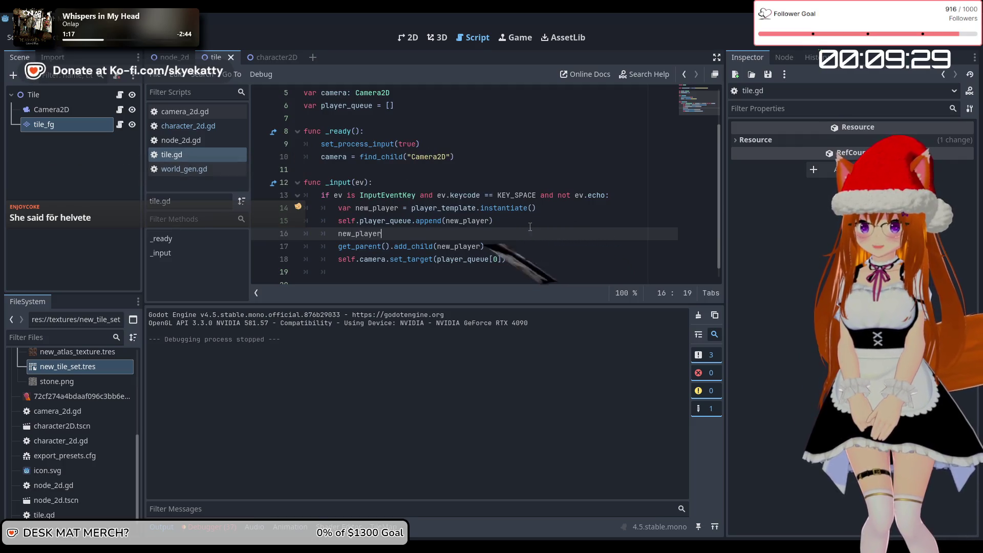
pyautogui.write('.glo')
pyautogui.press('BackSpace')
pyautogui.press('BackSpace')
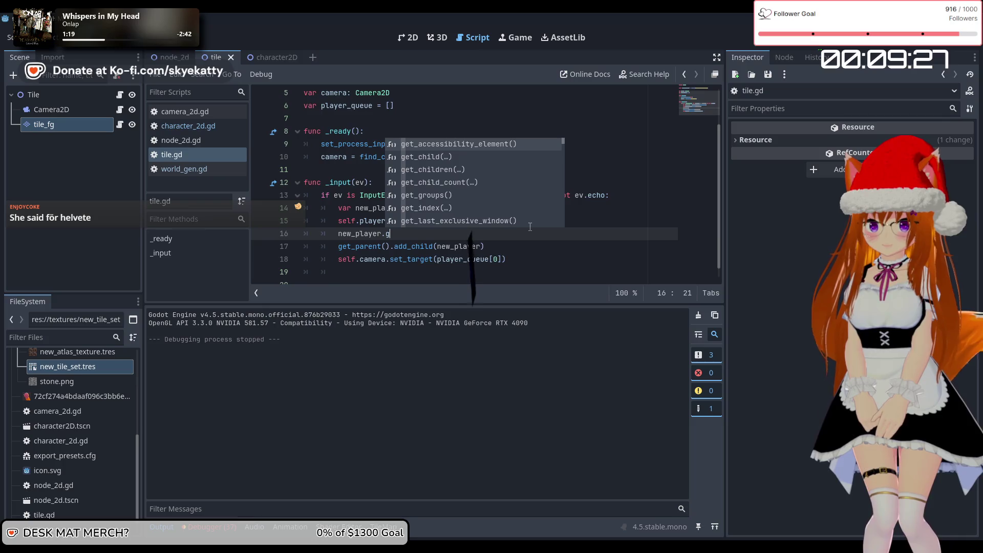
pyautogui.write('o')
pyautogui.press('BackSpace')
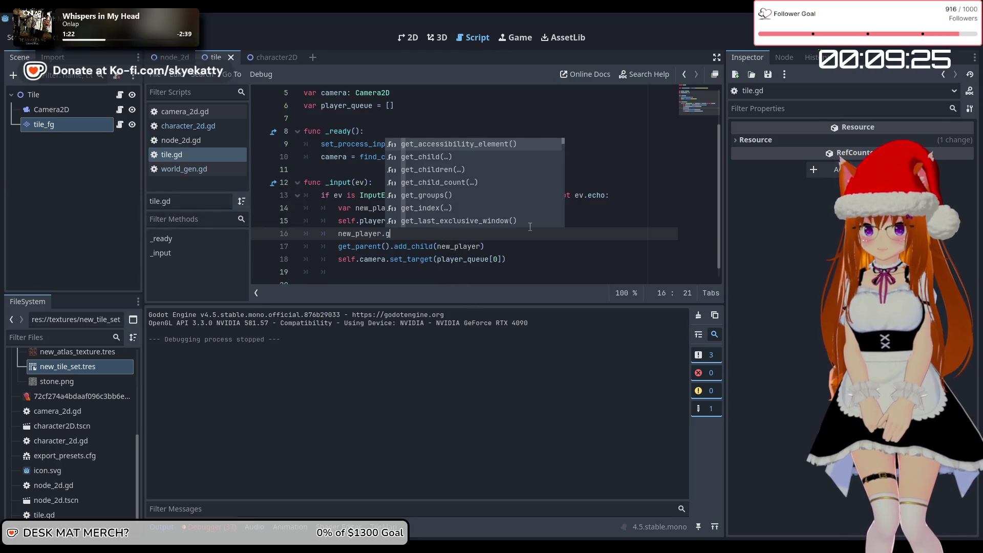
pyautogui.write('lo')
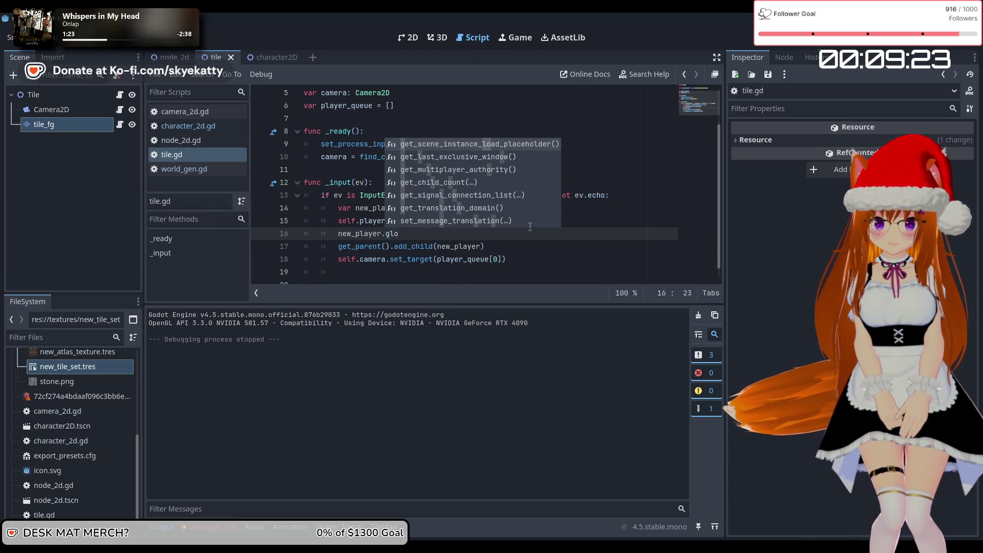
pyautogui.write('ba')
pyautogui.press('BackSpace')
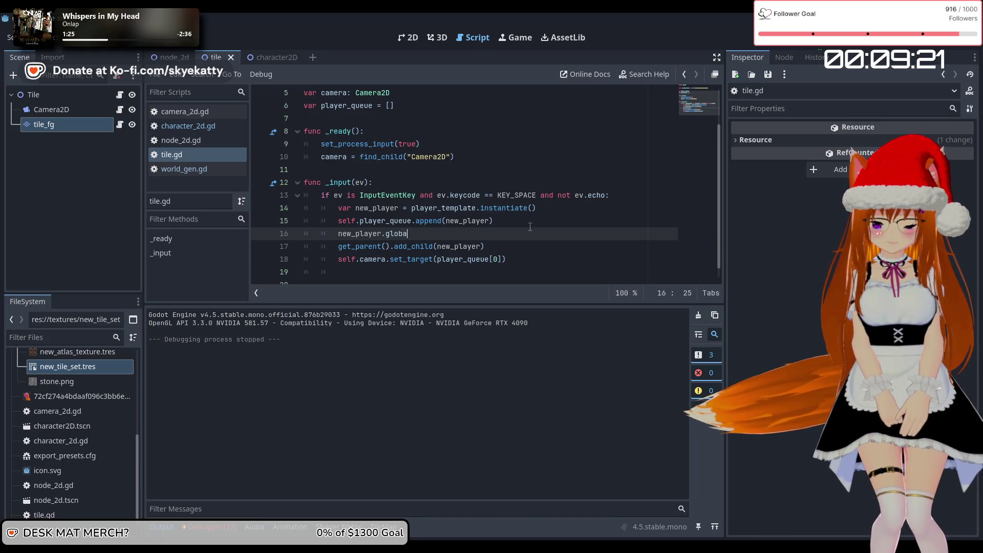
pyautogui.press('BackSpace')
pyautogui.press('BackSpace')
pyautogui.write('c')
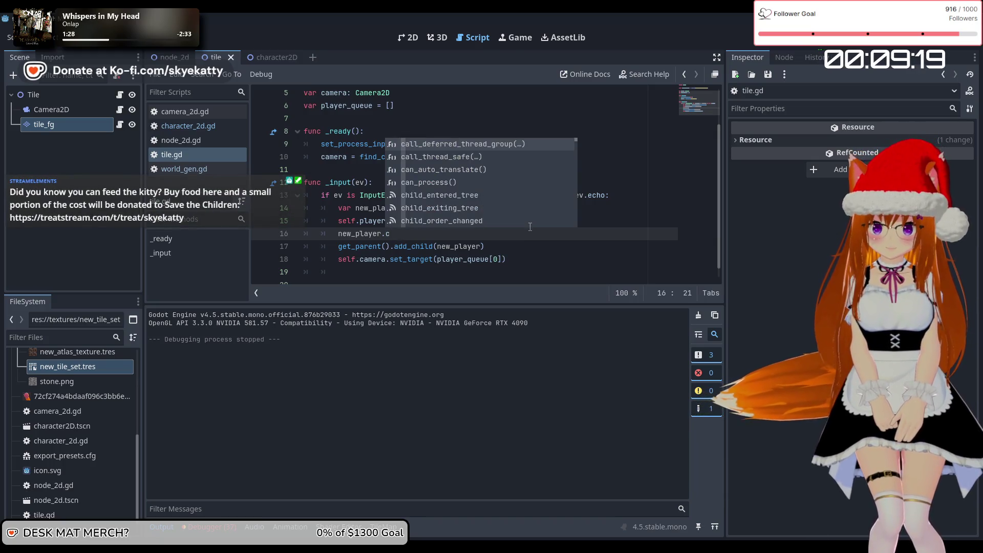
pyautogui.press('BackSpace')
pyautogui.write('p')
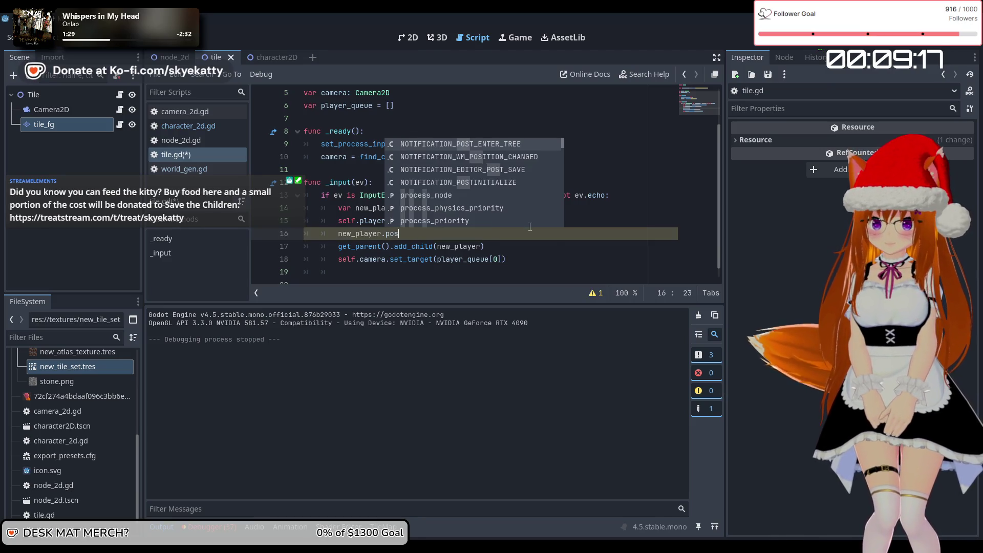
pyautogui.press('BackSpace')
pyautogui.press('BackSpace')
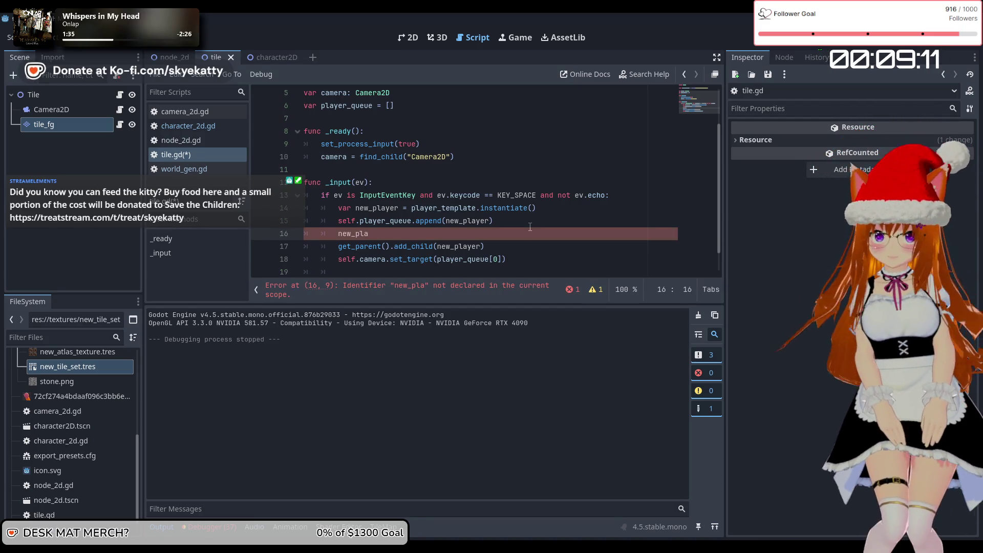
# Try a set_global_position call on new_player, then clear line 16
pyautogui.write('yer.set_g')
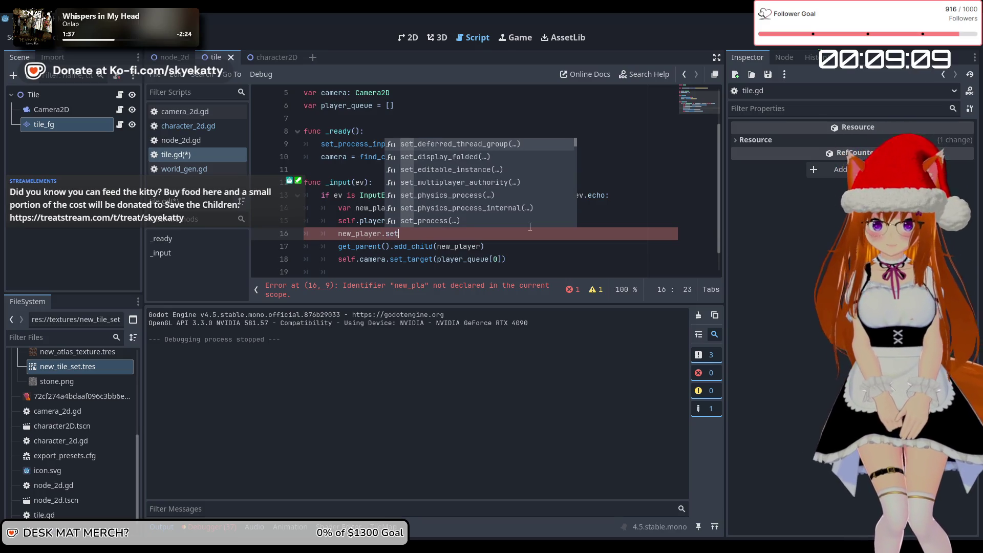
pyautogui.press('BackSpace')
pyautogui.press('BackSpace')
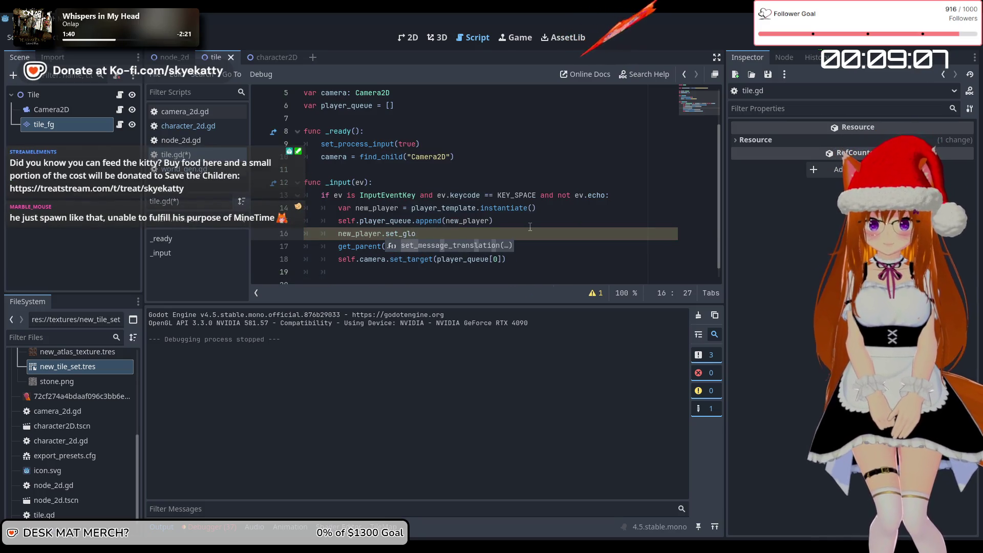
pyautogui.write('p')
pyautogui.press('BackSpace')
pyautogui.write('_pos')
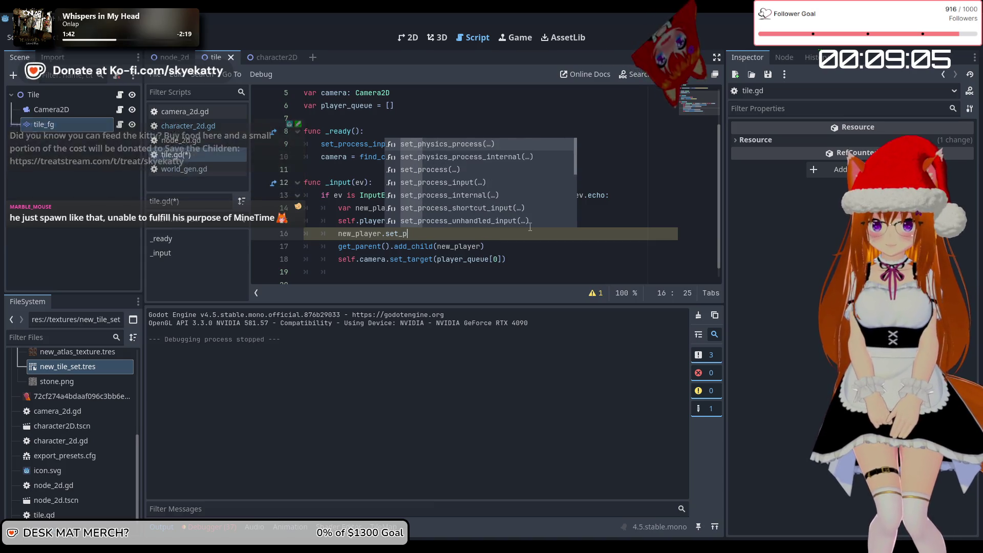
pyautogui.press('BackSpace')
pyautogui.press('BackSpace')
pyautogui.press('BackSpace')
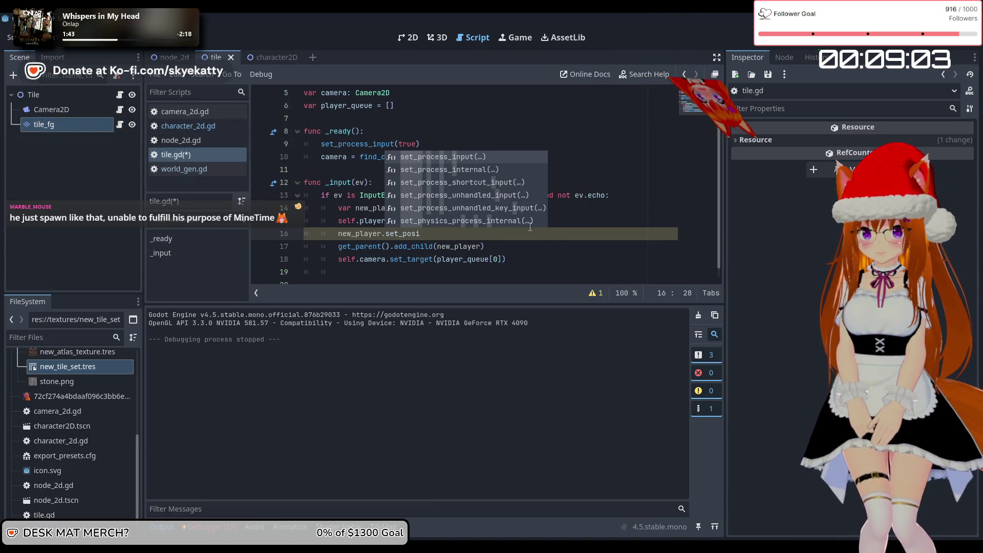
pyautogui.press('BackSpace')
pyautogui.press('BackSpace')
pyautogui.press('BackSpace')
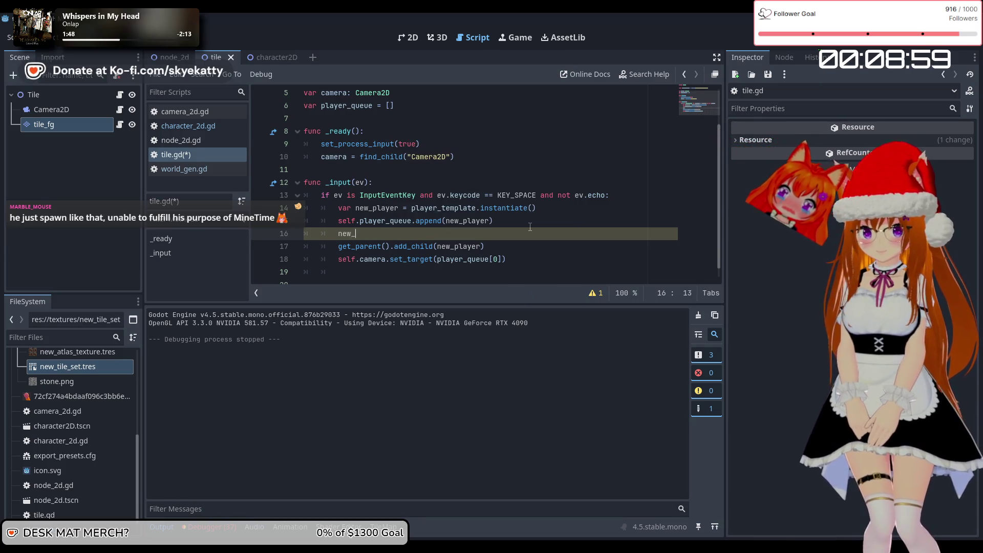
pyautogui.press('BackSpace')
pyautogui.press('BackSpace')
pyautogui.press('BackSpace')
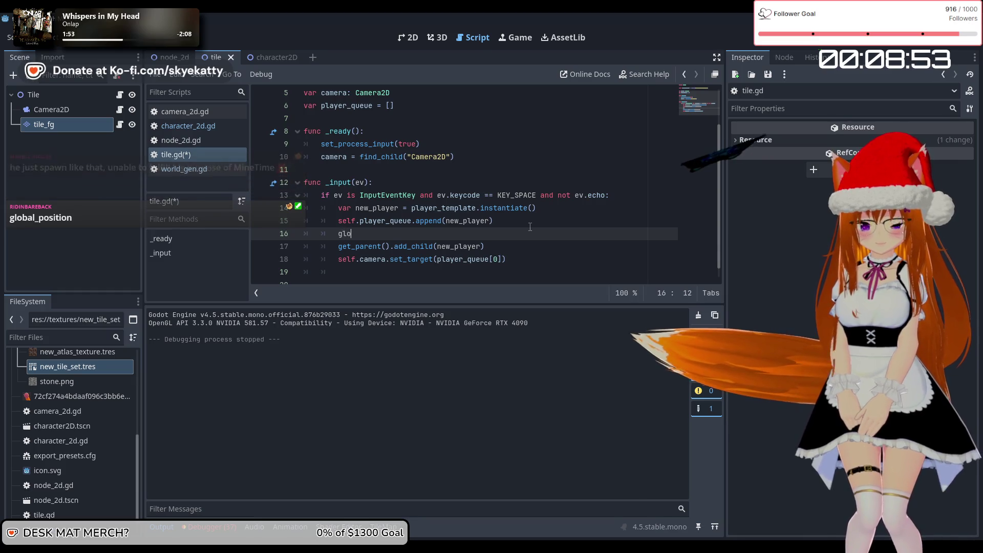
# Write 'new_player.global_position =' on line 16
pyautogui.write('play')
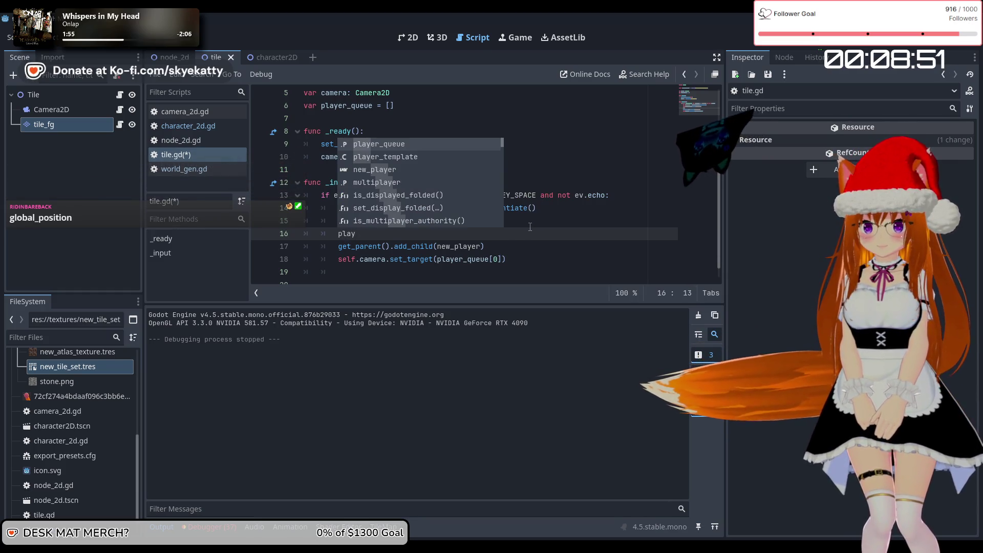
pyautogui.press('BackSpace')
pyautogui.press('BackSpace')
pyautogui.press('BackSpace')
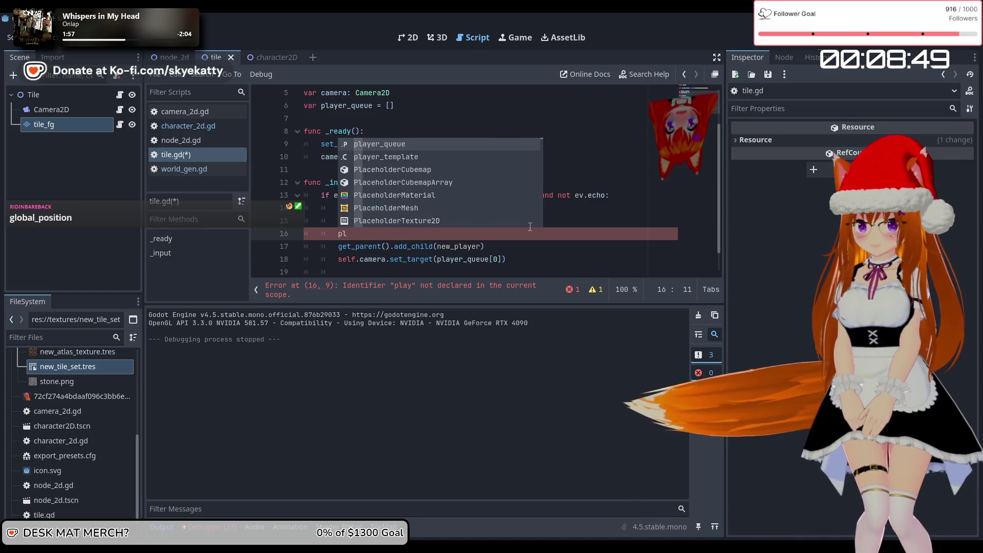
pyautogui.write('new_')
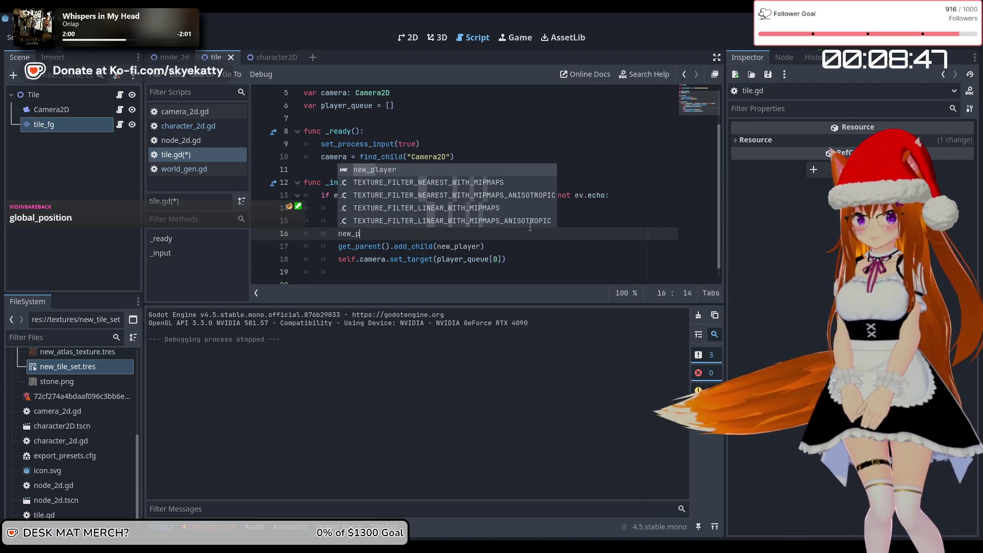
pyautogui.press('Return')
pyautogui.write('.')
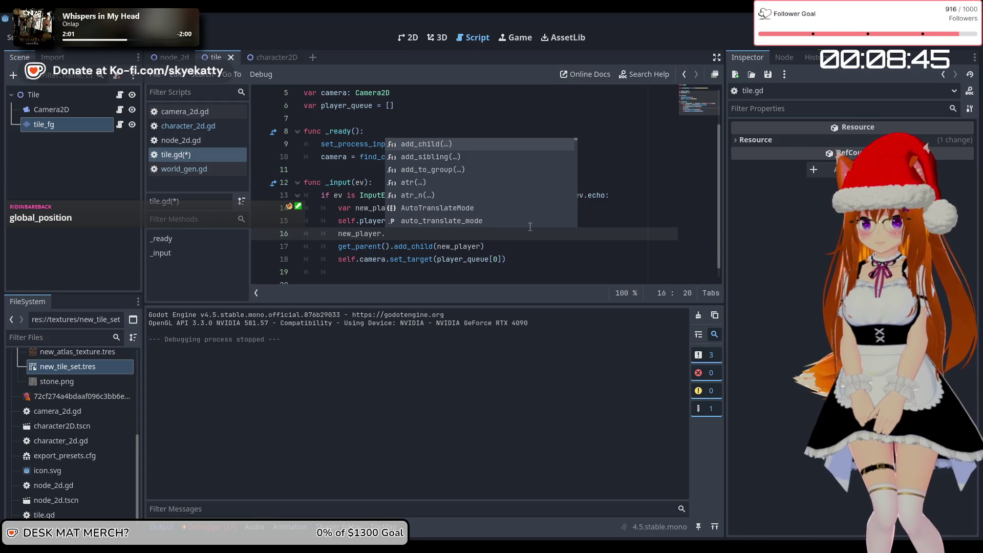
pyautogui.write('glo')
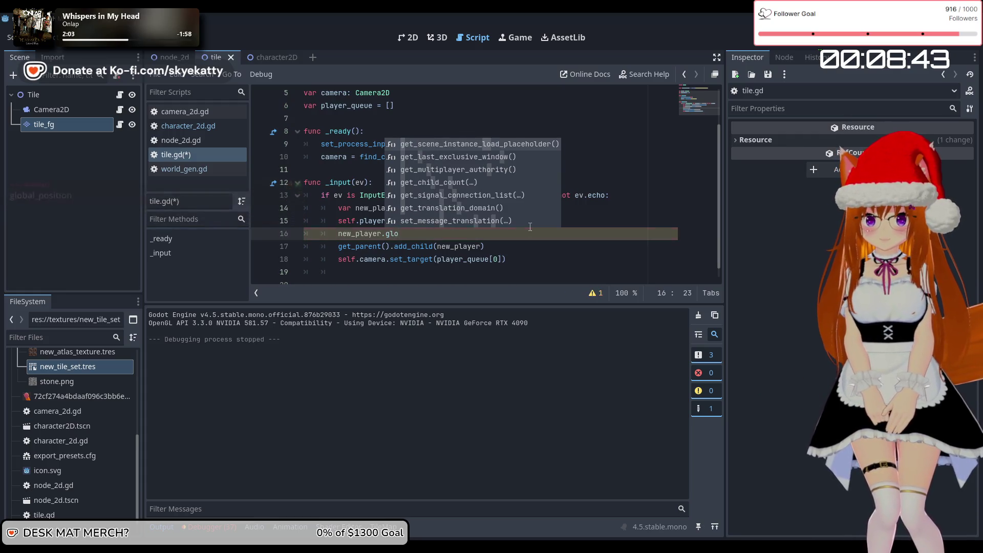
pyautogui.write('bal_po')
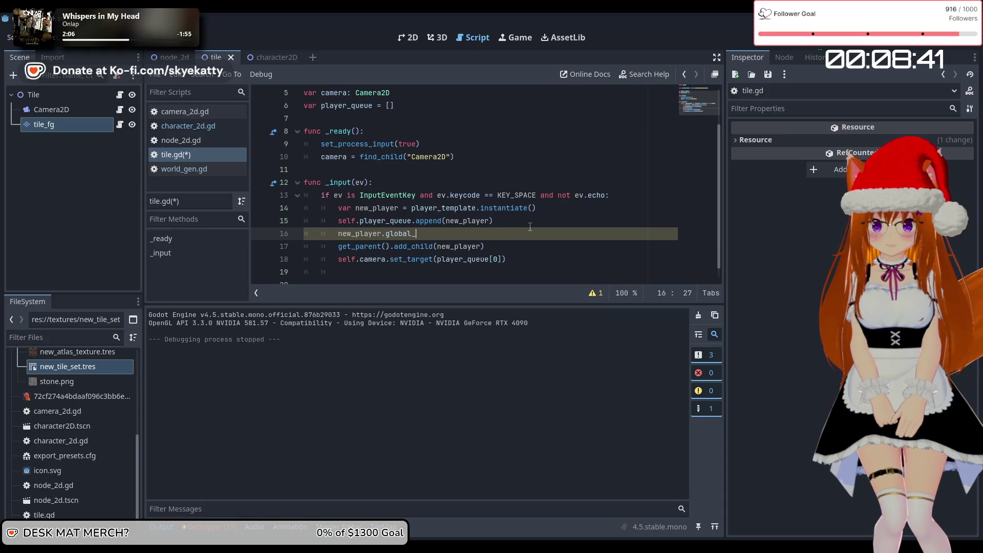
pyautogui.write('sition ')
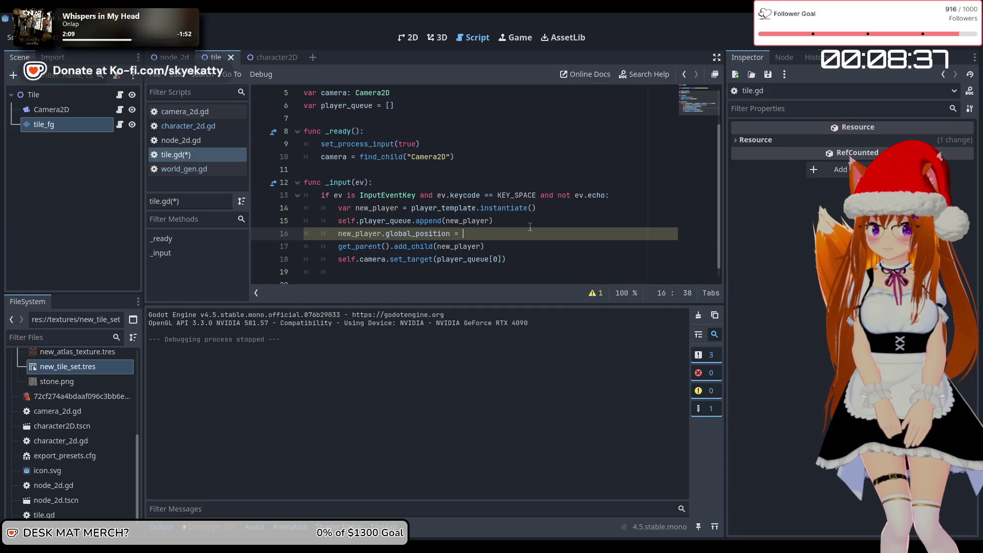
pyautogui.write('=')
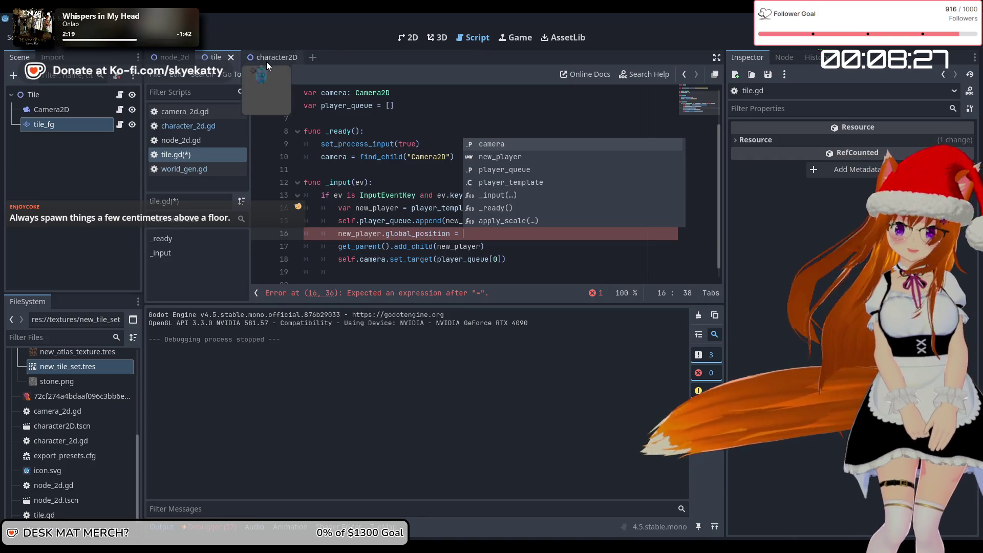
pyautogui.click(276, 56)
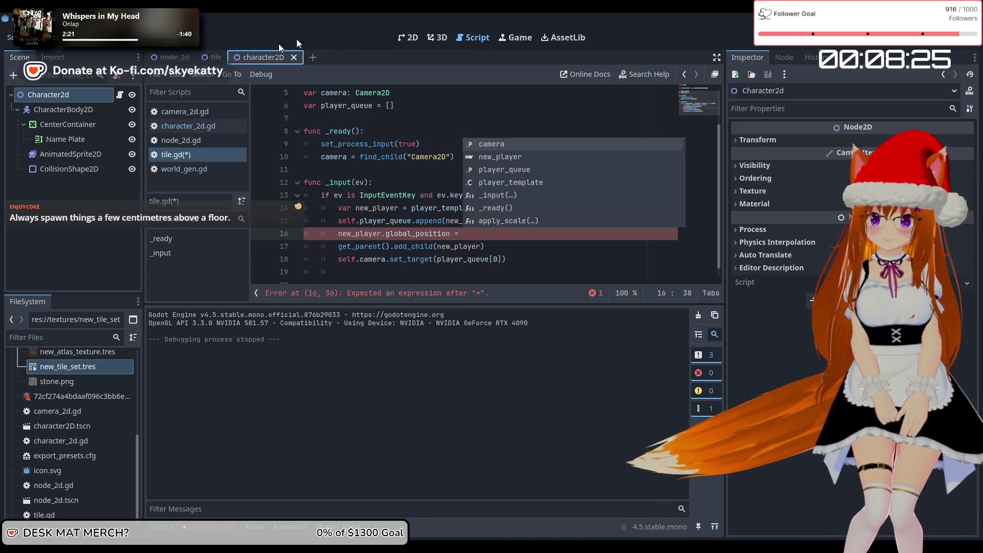
# Show the character2D scene in the 2D view, zoom around the player, and select CharacterBody2D
pyautogui.click(408, 38)
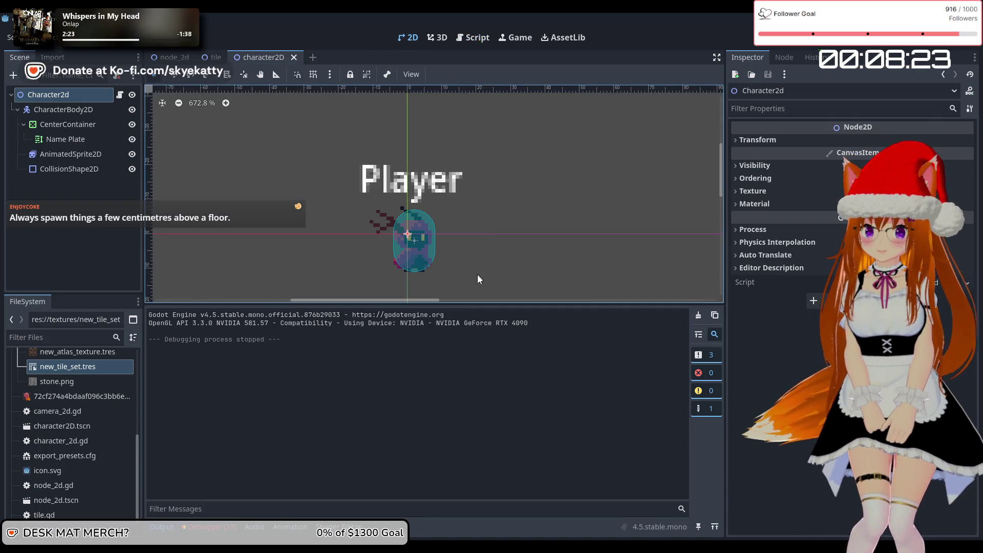
pyautogui.scroll(6, 419, 228)
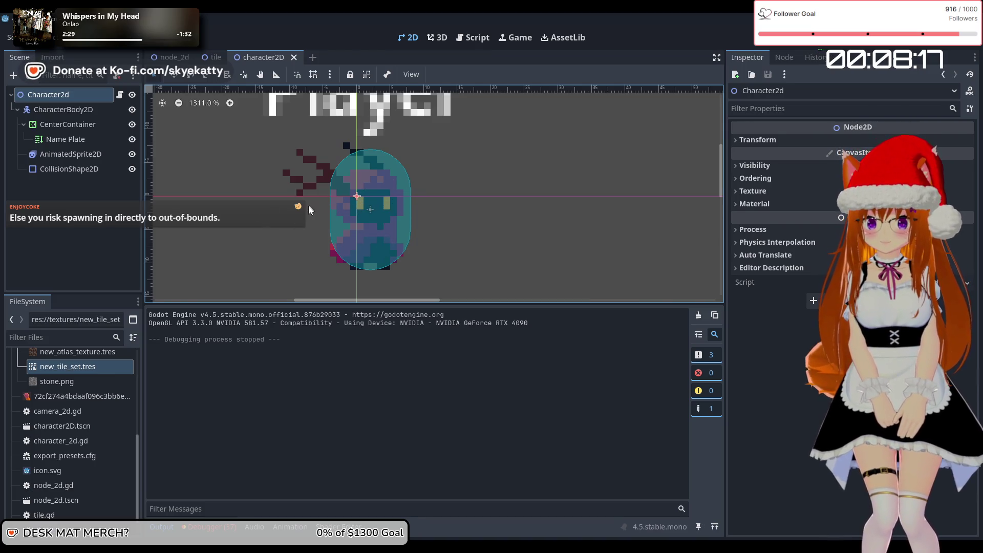
pyautogui.scroll(-5, 357, 193)
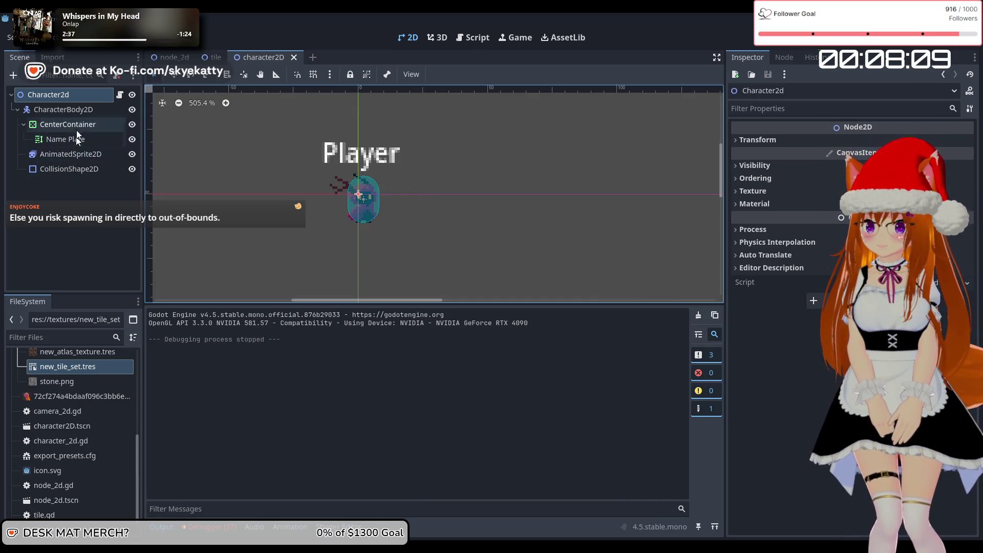
pyautogui.click(77, 111)
pyautogui.click(73, 154)
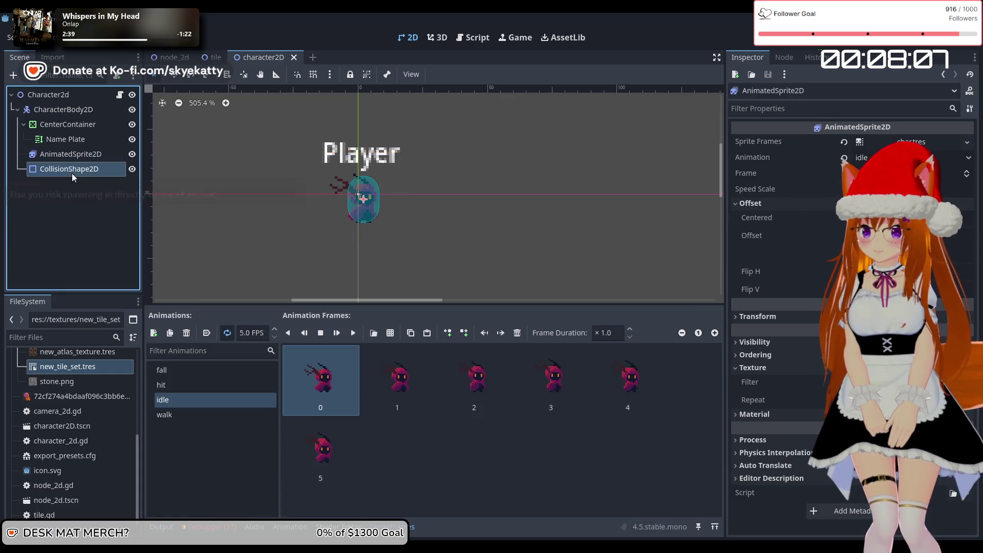
pyautogui.click(72, 170)
pyautogui.click(77, 153)
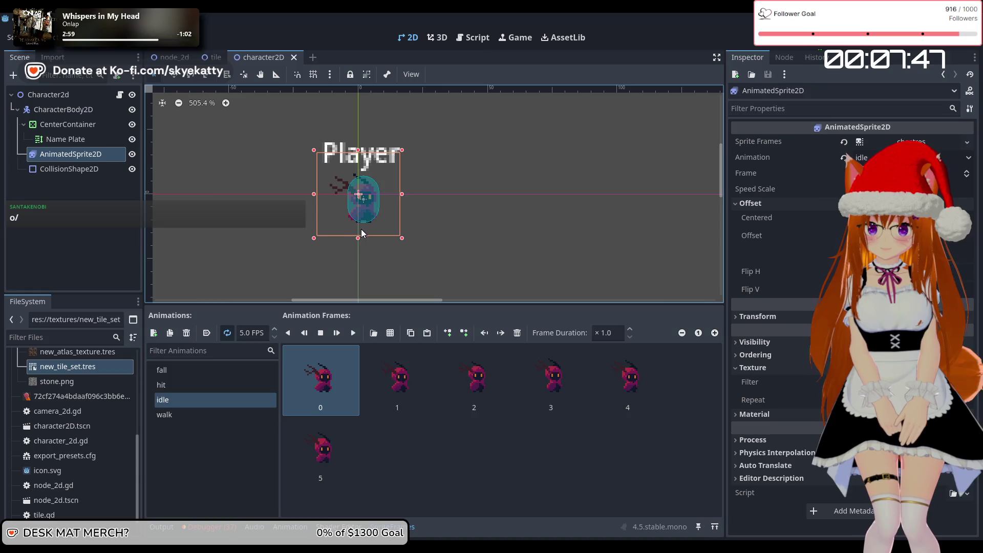
pyautogui.click(82, 172)
# Inspect the AnimatedSprite2D, Name Plate, Character2d root and CollisionShape2D nodes in turn
pyautogui.click(84, 155)
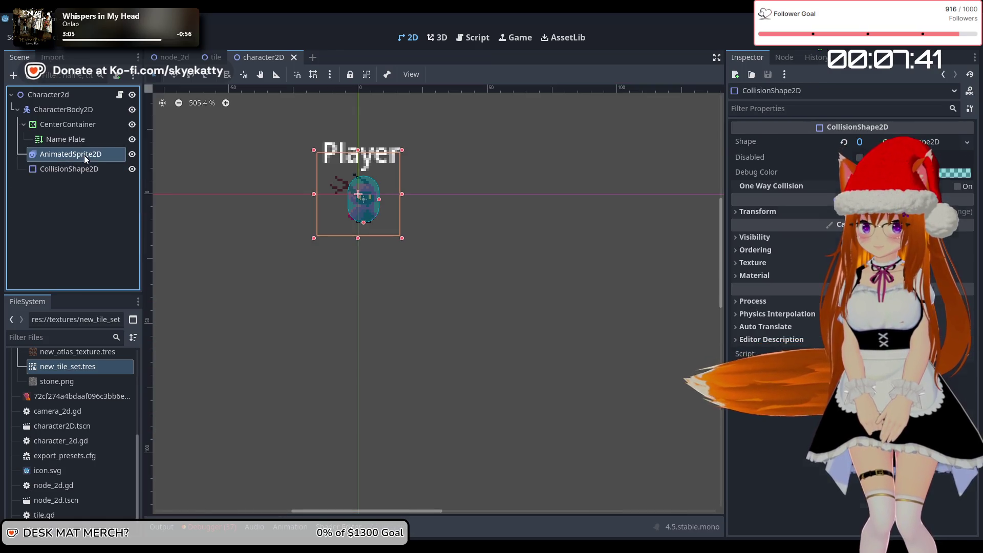
pyautogui.click(84, 142)
pyautogui.press('Up')
pyautogui.press('Up')
pyautogui.press('Up')
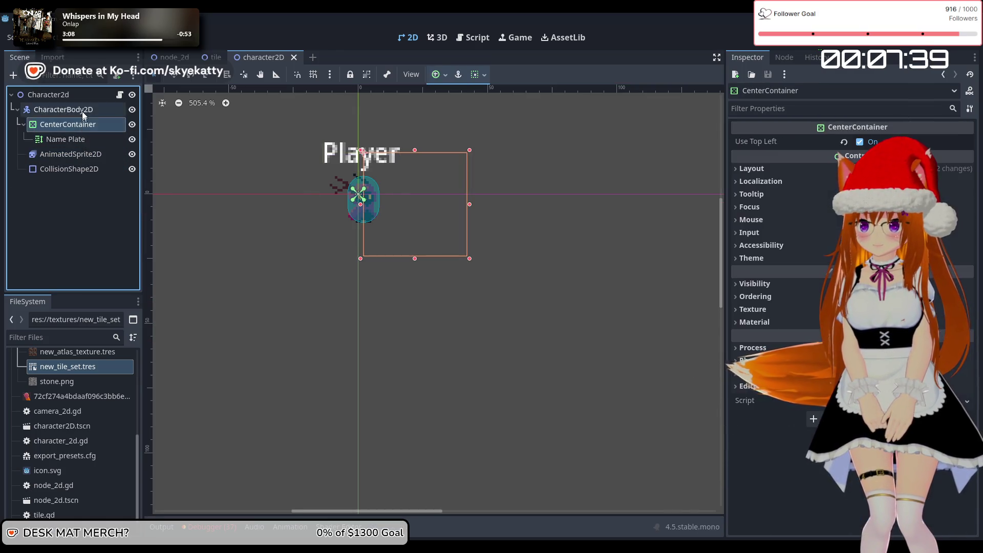
pyautogui.click(71, 156)
pyautogui.click(71, 172)
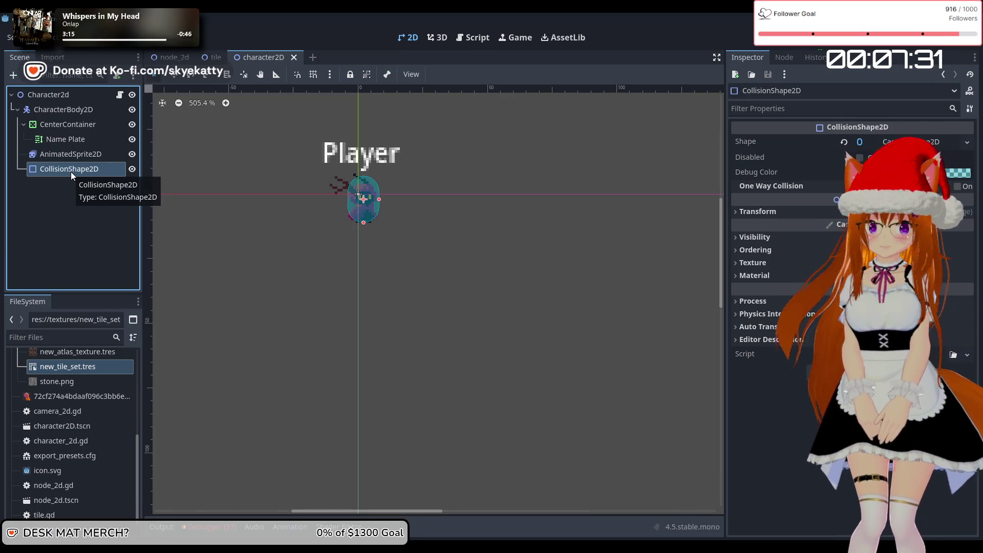
# Step through CharacterBody2D, CollisionShape2D, AnimatedSprite2D, Name Plate, CenterContainer and root, then clear the selection
pyautogui.click(69, 111)
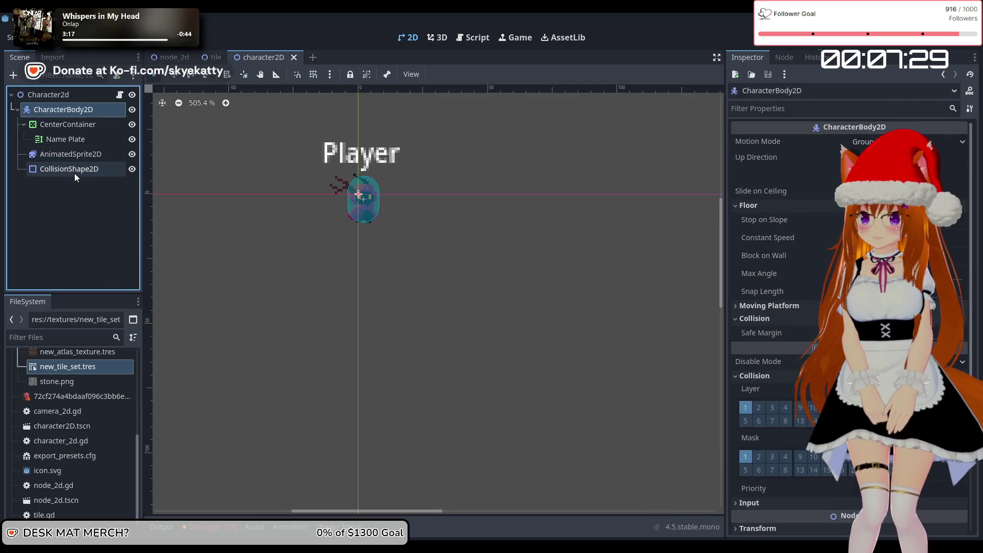
pyautogui.click(75, 172)
pyautogui.click(76, 154)
pyautogui.click(77, 138)
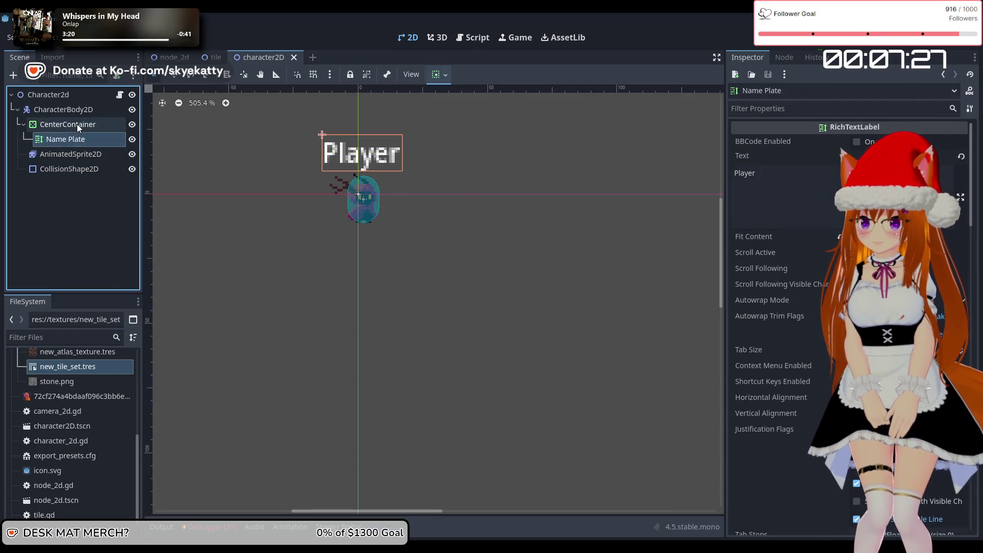
pyautogui.click(77, 124)
pyautogui.click(76, 112)
pyautogui.click(76, 99)
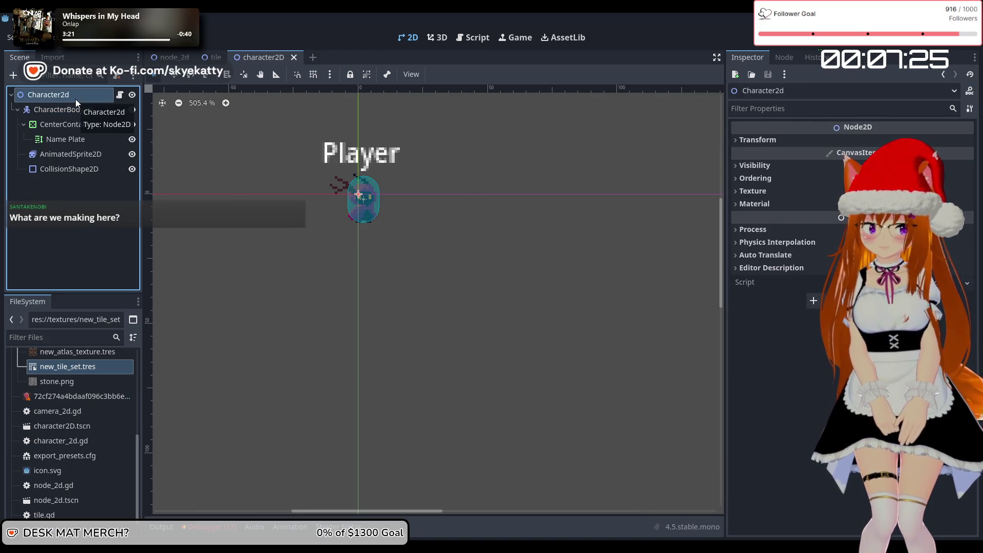
pyautogui.click(77, 109)
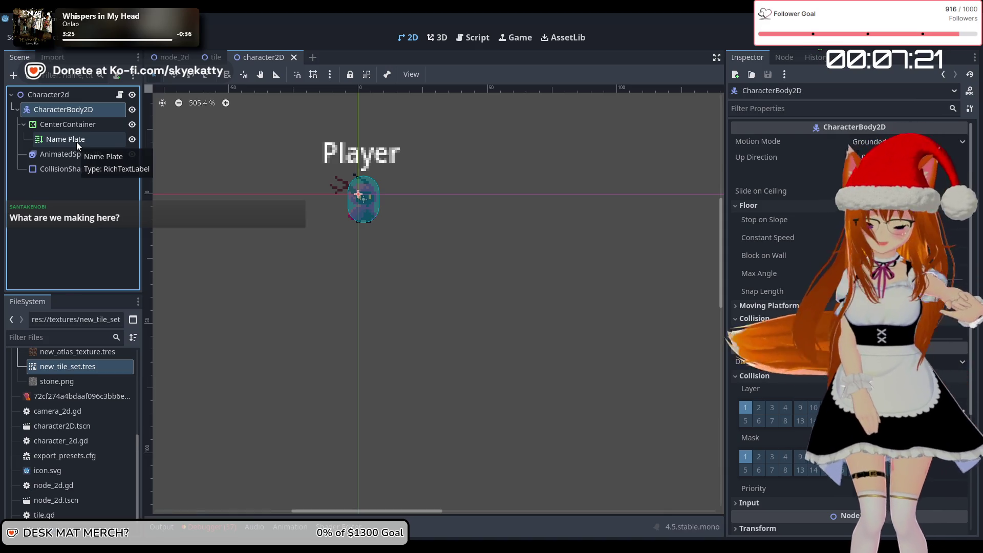
pyautogui.click(72, 217)
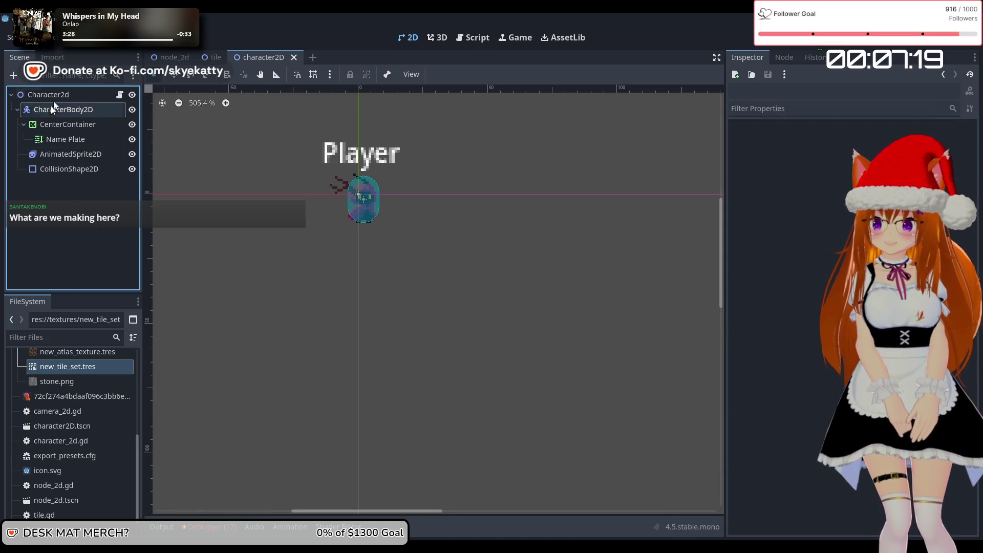
# Visit the node_2d and tile scenes, then return to character2D with Ctrl+Tab
pyautogui.click(170, 58)
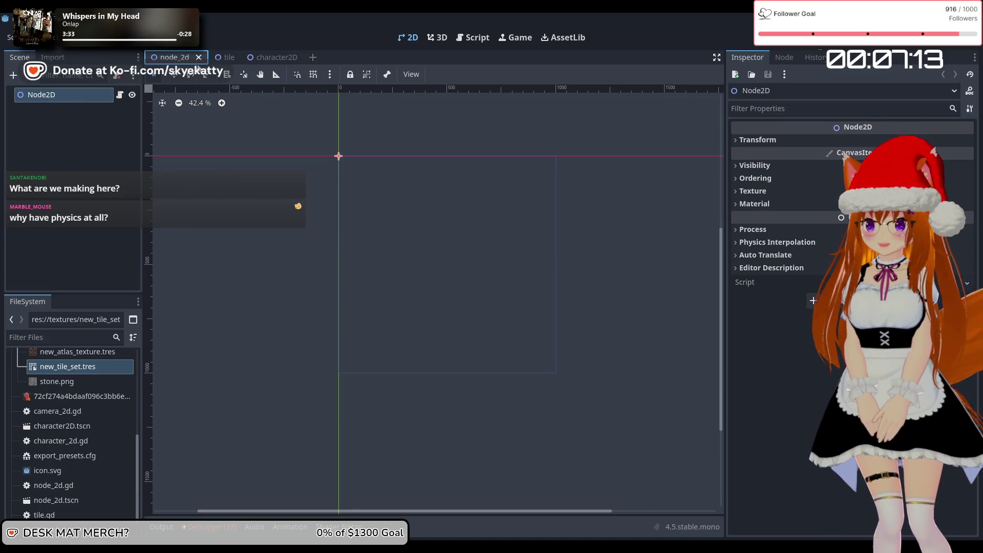
pyautogui.click(215, 57)
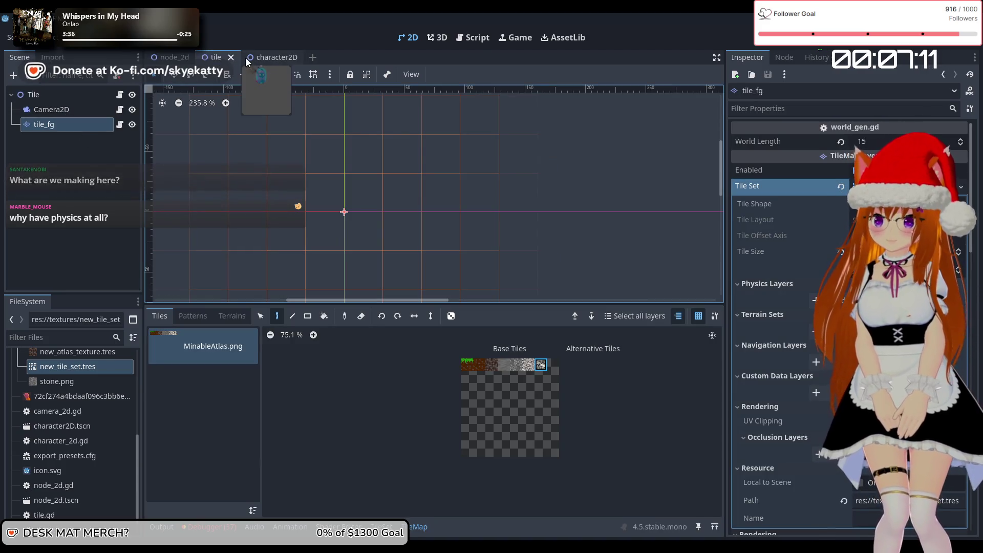
pyautogui.hotkey('ctrl', 'Tab')
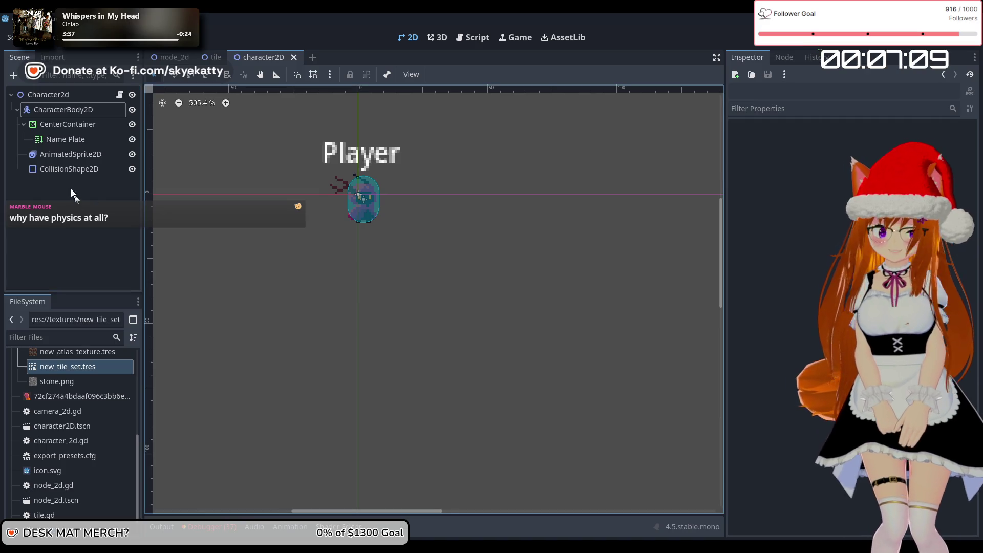
# Review CharacterBody2D's physics properties in the Inspector, then open character_2d.gd in the Script editor
pyautogui.click(93, 110)
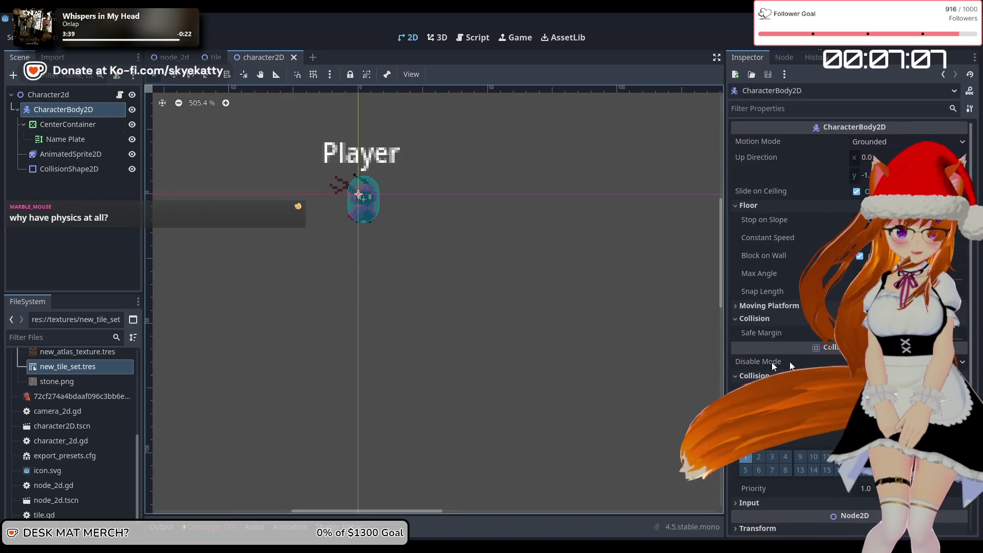
pyautogui.scroll(-4, 804, 361)
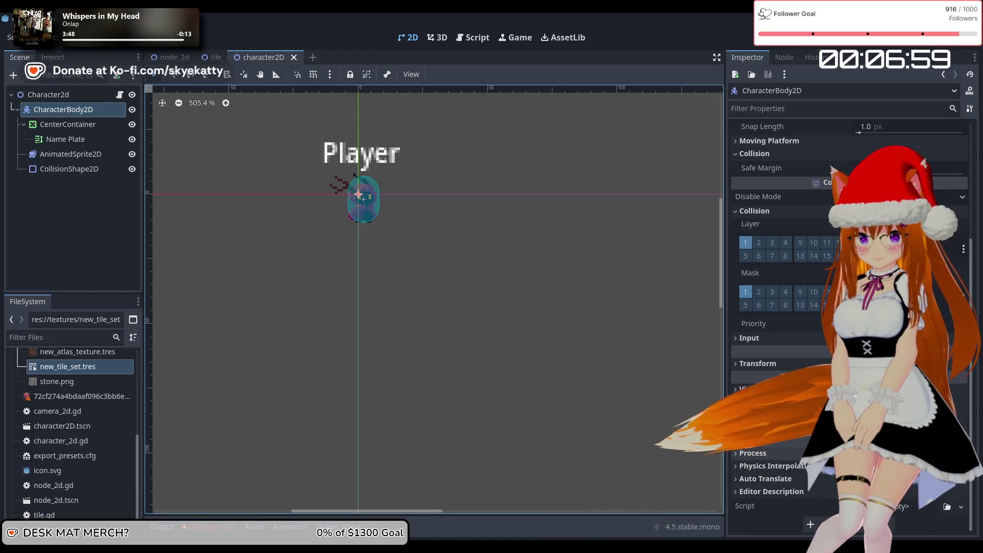
pyautogui.scroll(3, 799, 469)
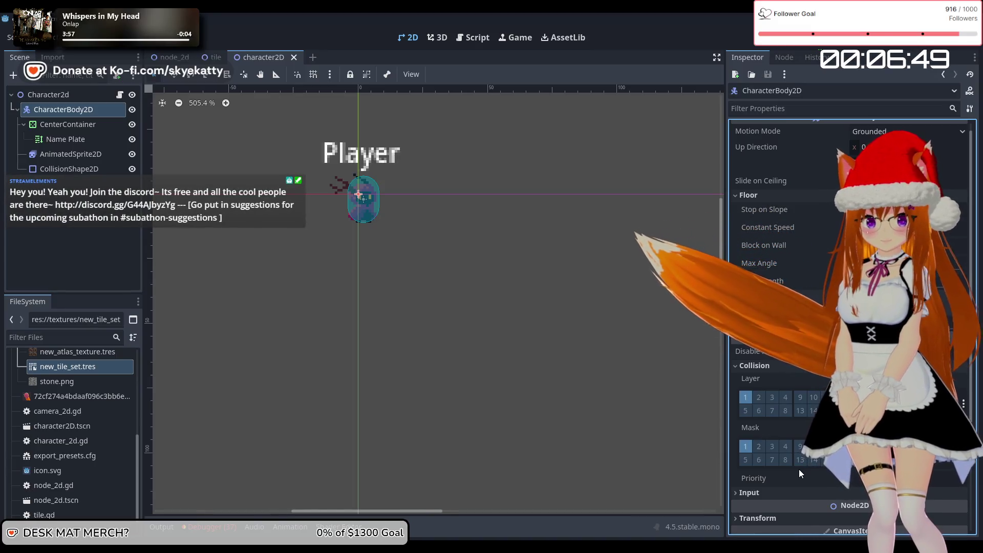
pyautogui.scroll(-2, 799, 469)
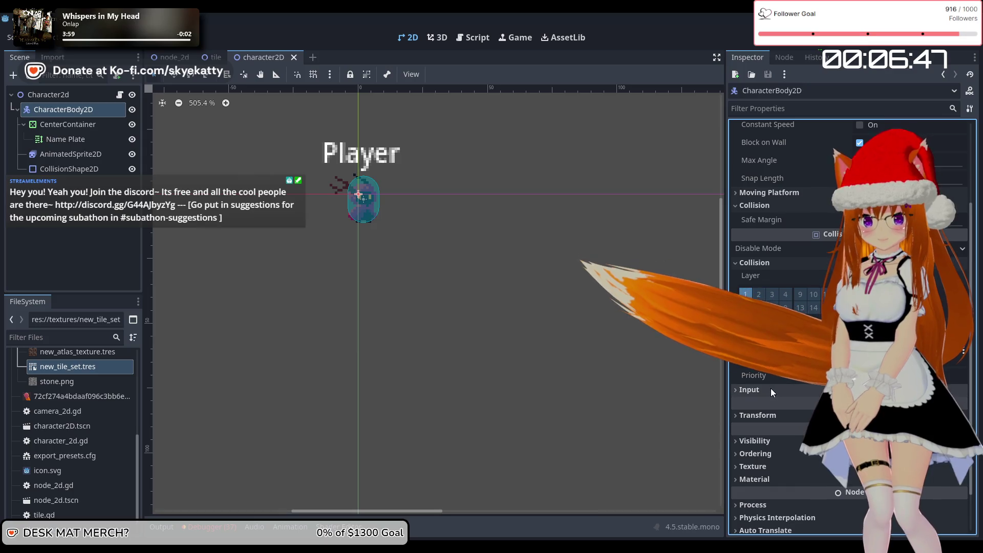
pyautogui.scroll(-1, 770, 389)
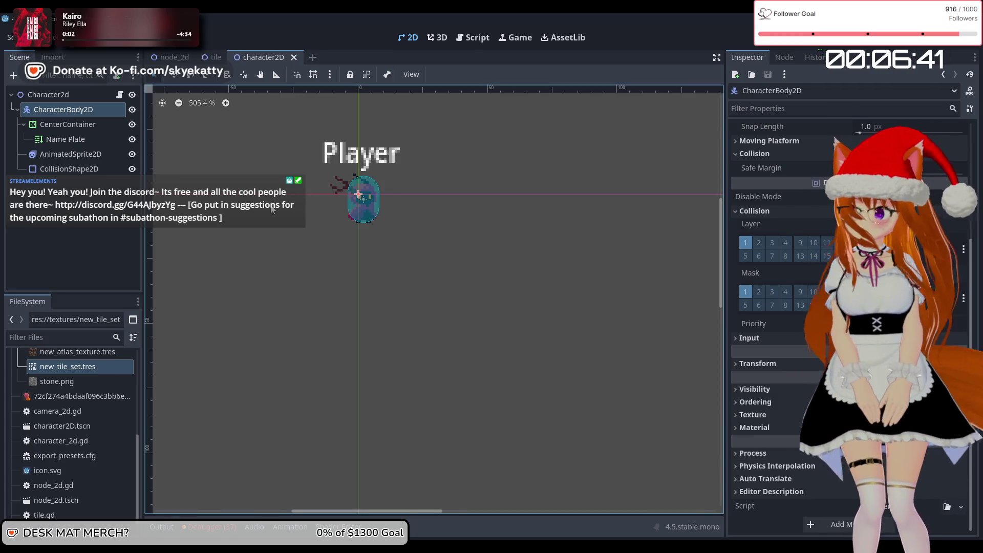
pyautogui.click(118, 95)
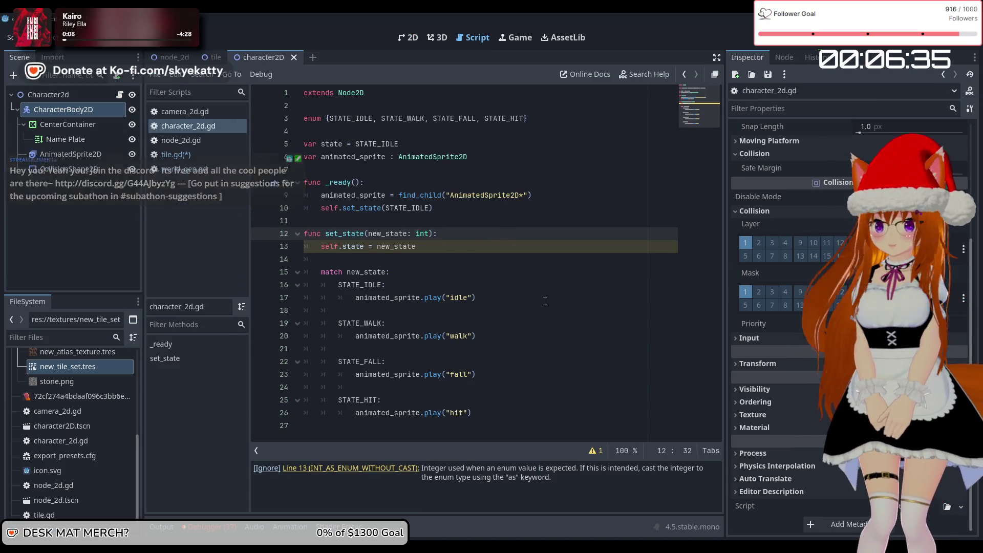
pyautogui.click(523, 426)
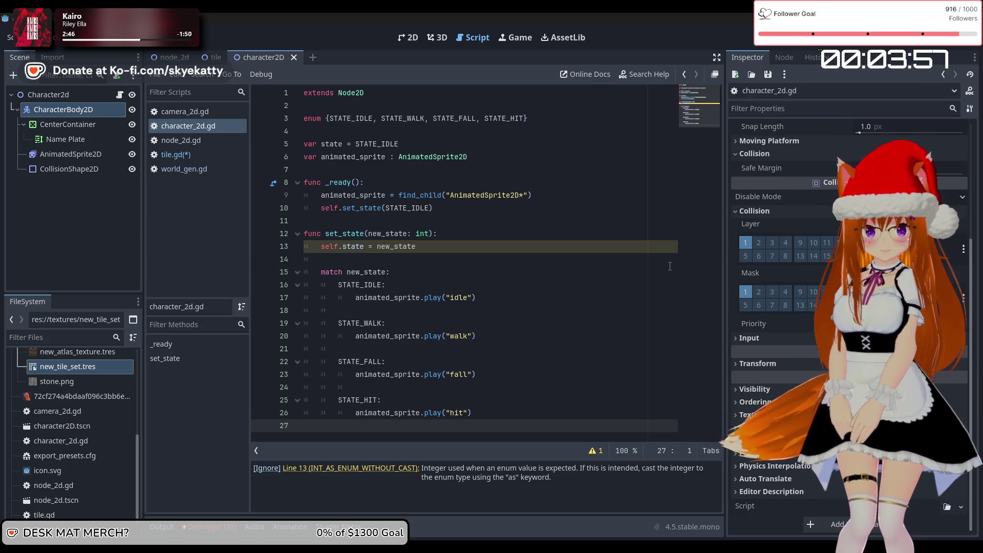
pyautogui.click(455, 259)
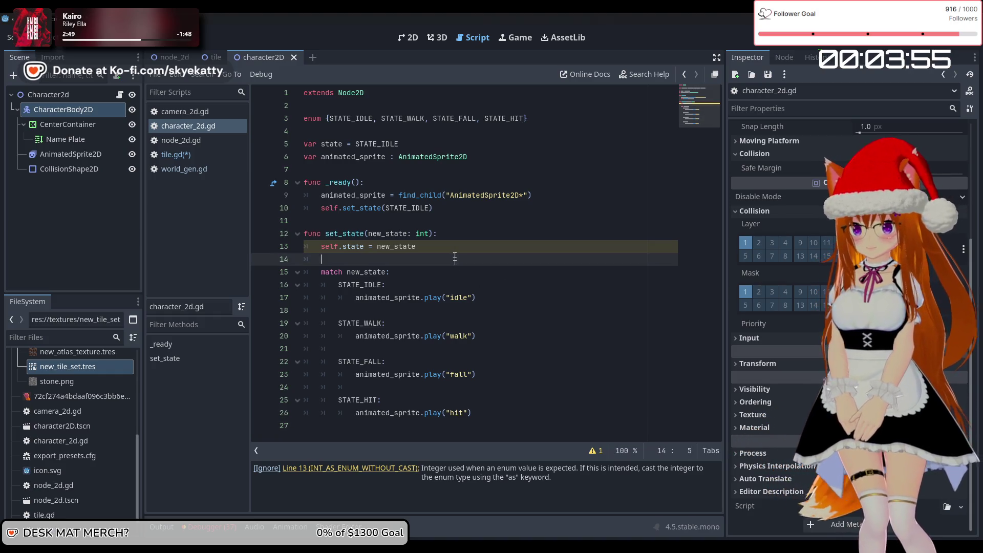
pyautogui.press('Up')
pyautogui.press('Up')
pyautogui.press('End')
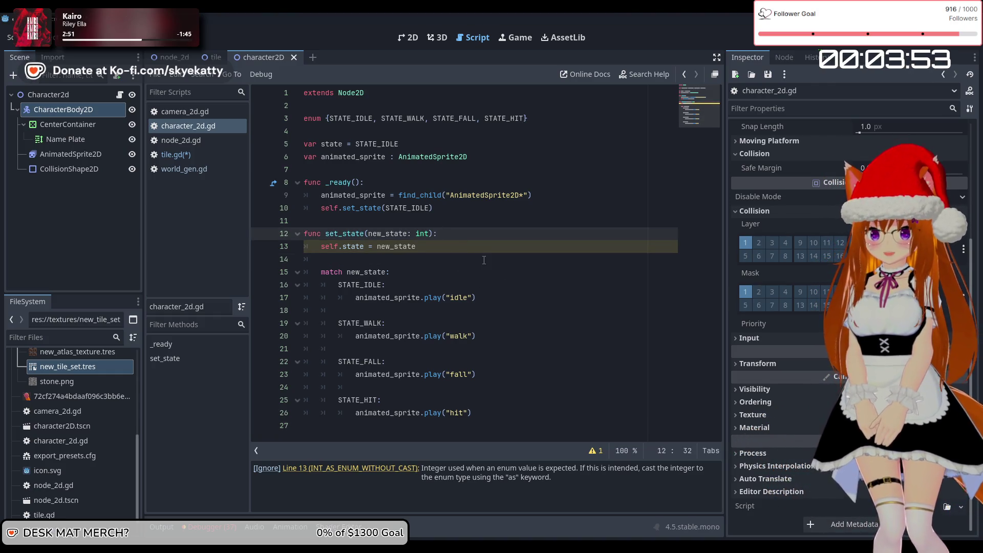
pyautogui.click(516, 413)
pyautogui.press('Return')
# Append func _physics_process(delta: float) via autocomplete at the script's end, leaving an empty body line
pyautogui.press('BackSpace')
pyautogui.press('BackSpace')
pyautogui.press('BackSpace')
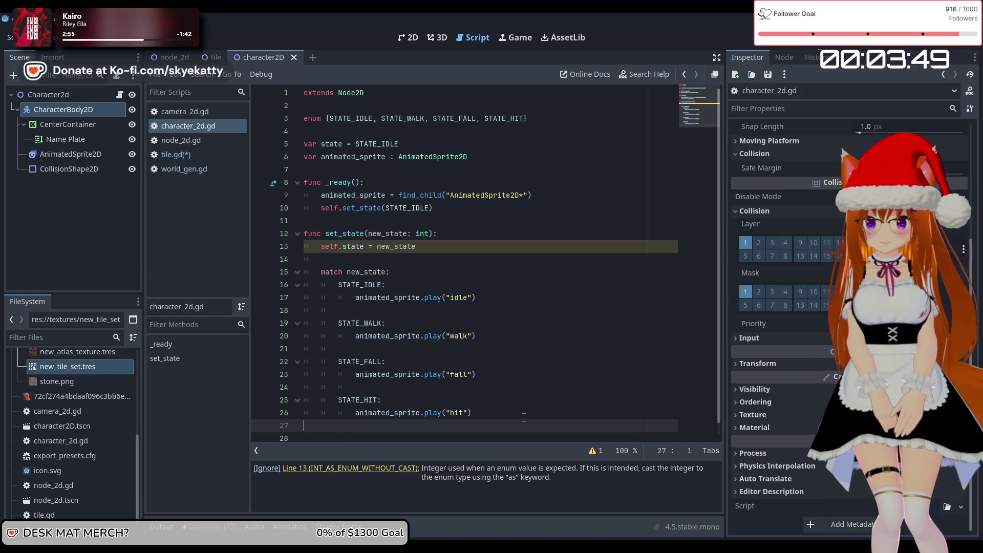
pyautogui.press('Return')
pyautogui.scroll(-1, 523, 413)
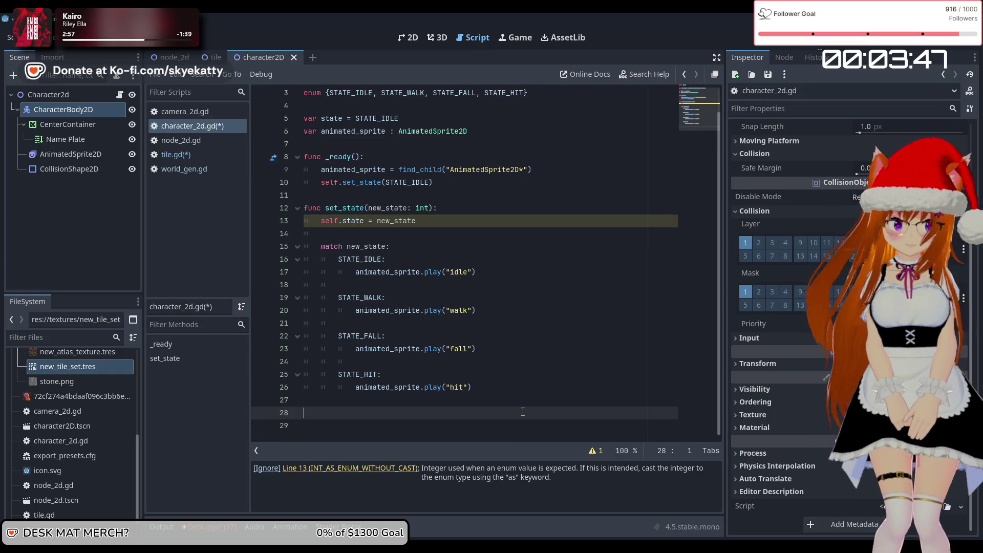
pyautogui.write('func _')
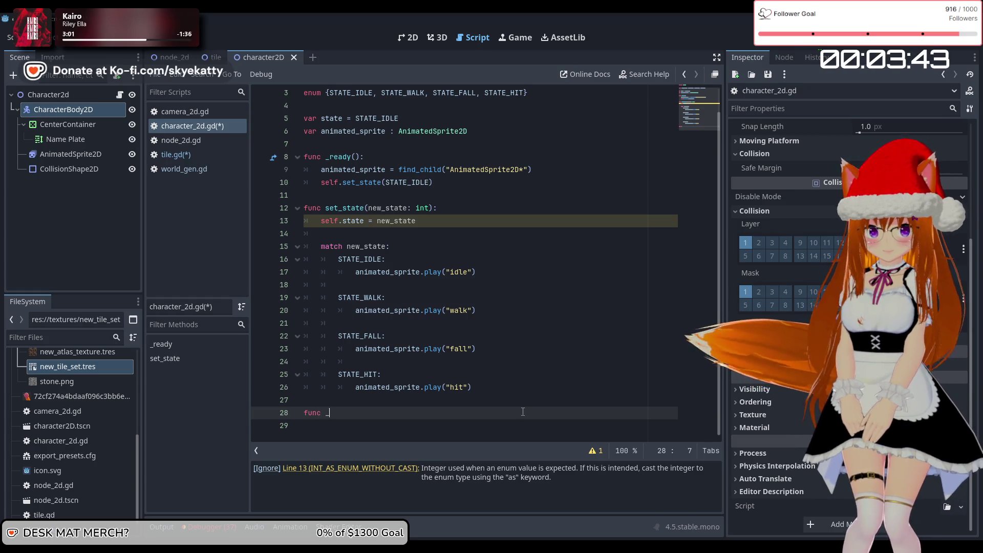
pyautogui.write('phy')
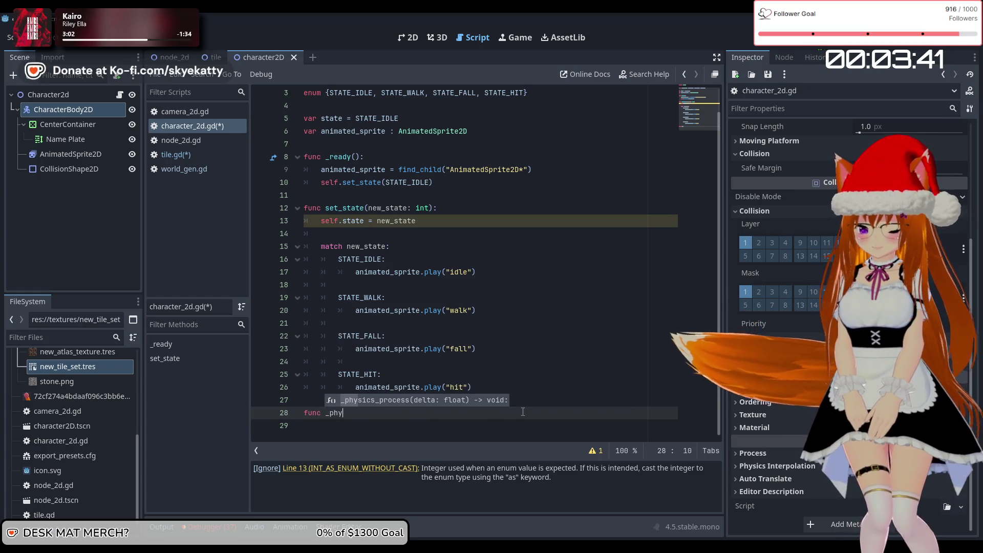
pyautogui.press('Return')
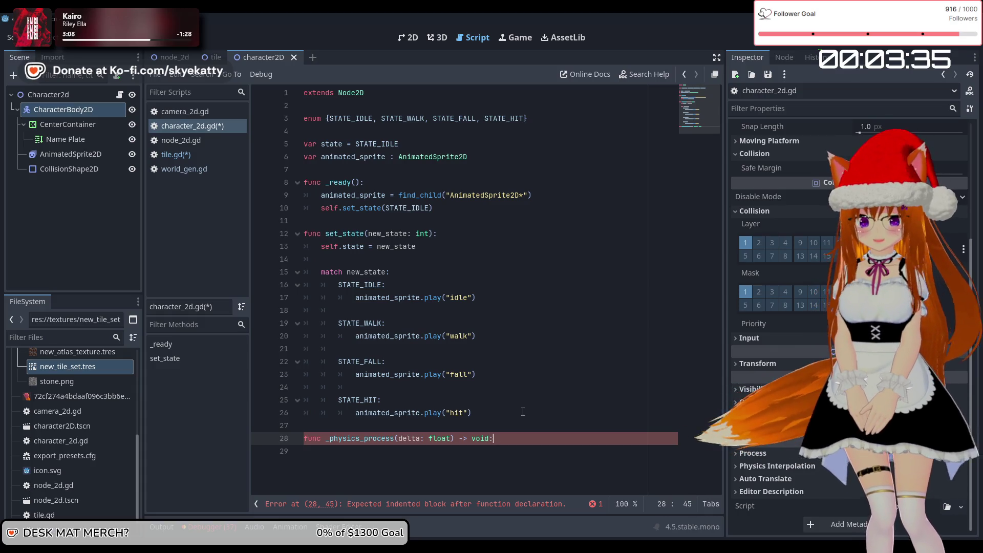
pyautogui.press('Return')
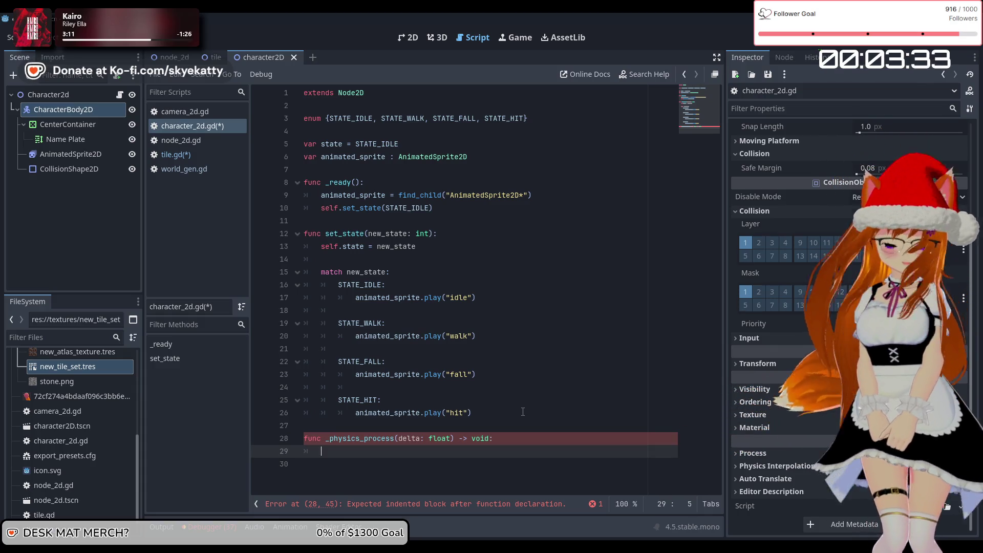
pyautogui.click(487, 438)
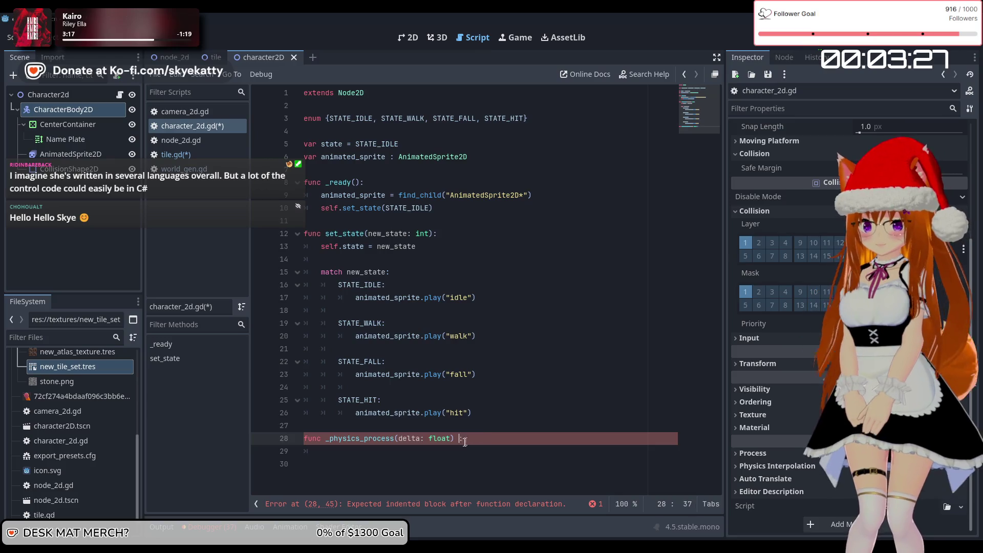
pyautogui.press('BackSpace')
pyautogui.click(454, 455)
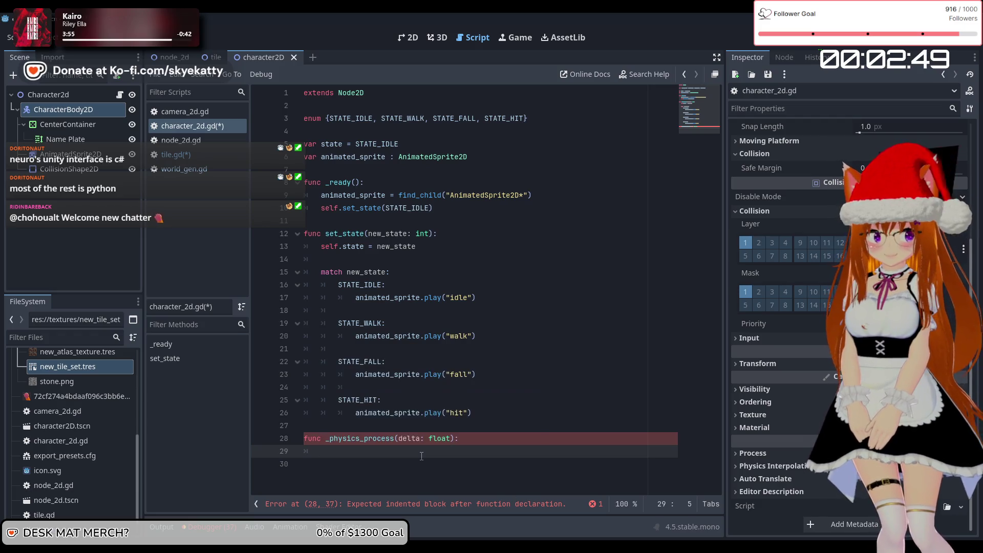
pyautogui.write('p')
pyautogui.press('BackSpace')
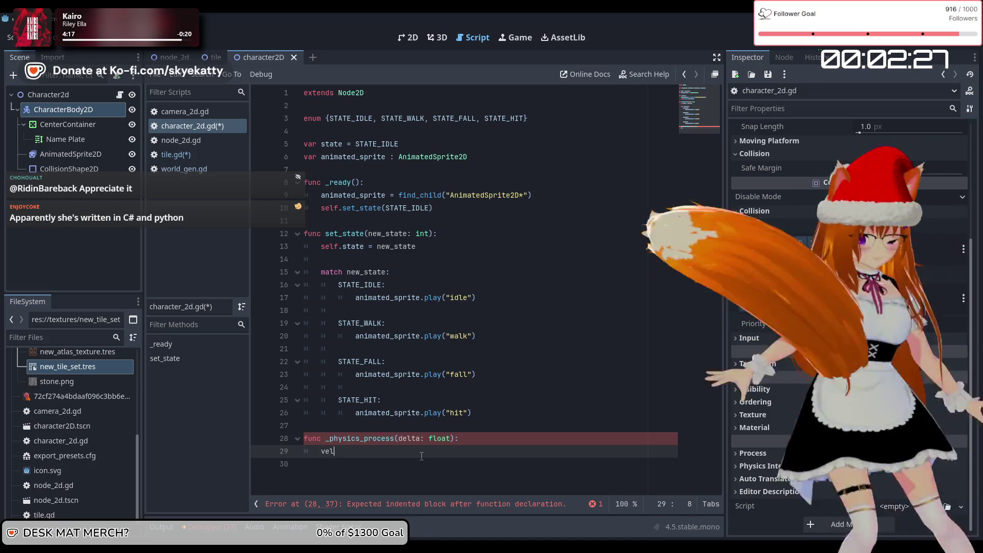
pyautogui.write('velo')
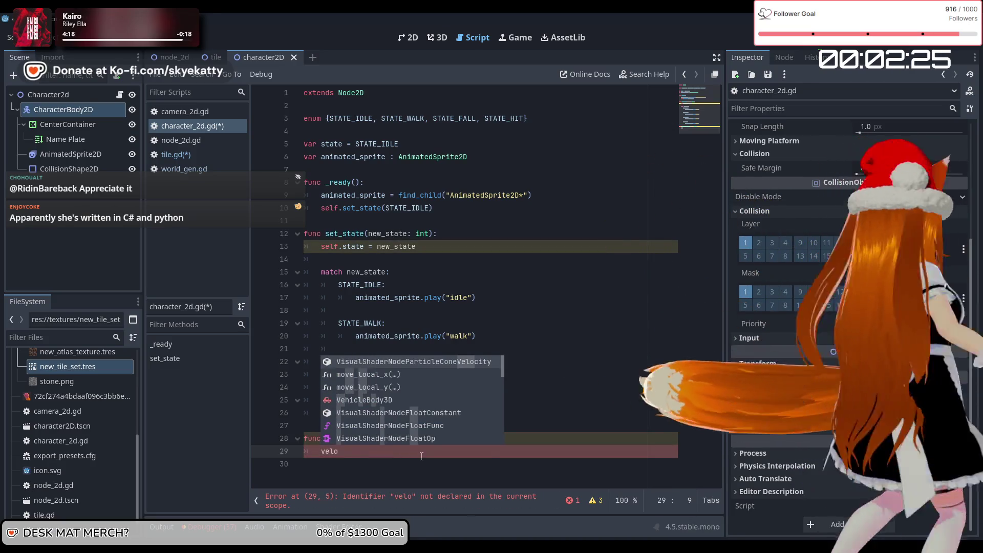
pyautogui.write('city')
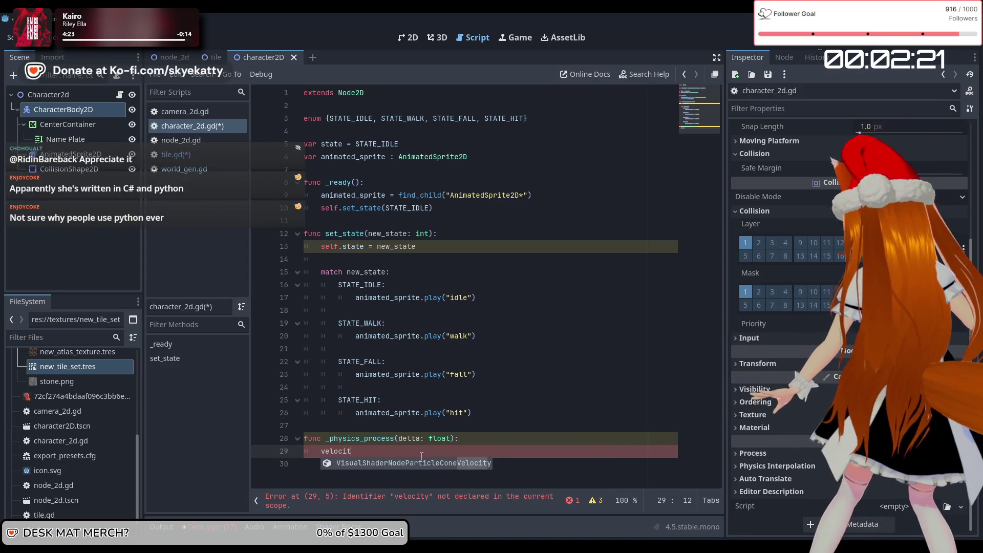
pyautogui.press('BackSpace')
pyautogui.press('BackSpace')
pyautogui.press('BackSpace')
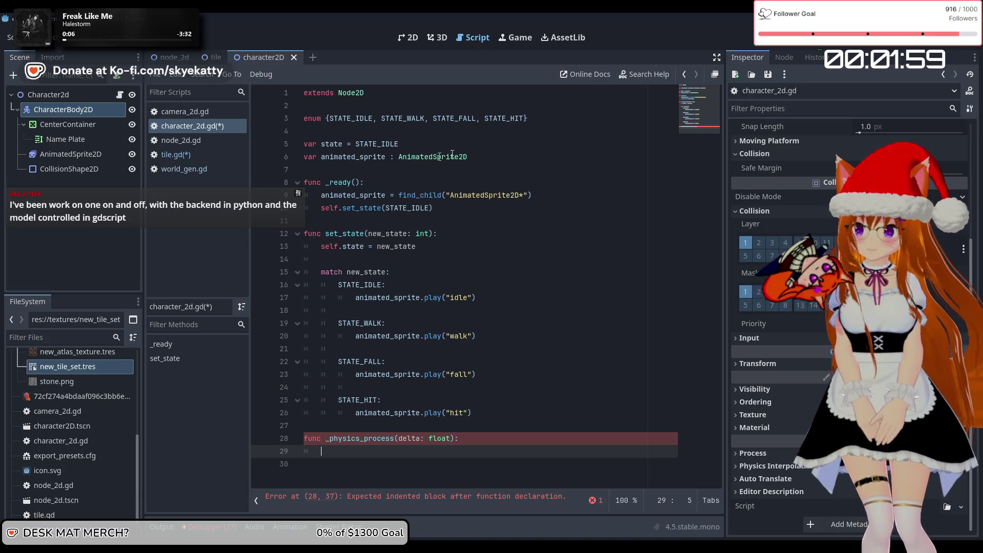
# Insert const GRAVITY = 980.0 on a new line below the animated_sprite variable
pyautogui.click(499, 158)
pyautogui.press('Return')
pyautogui.press('Return')
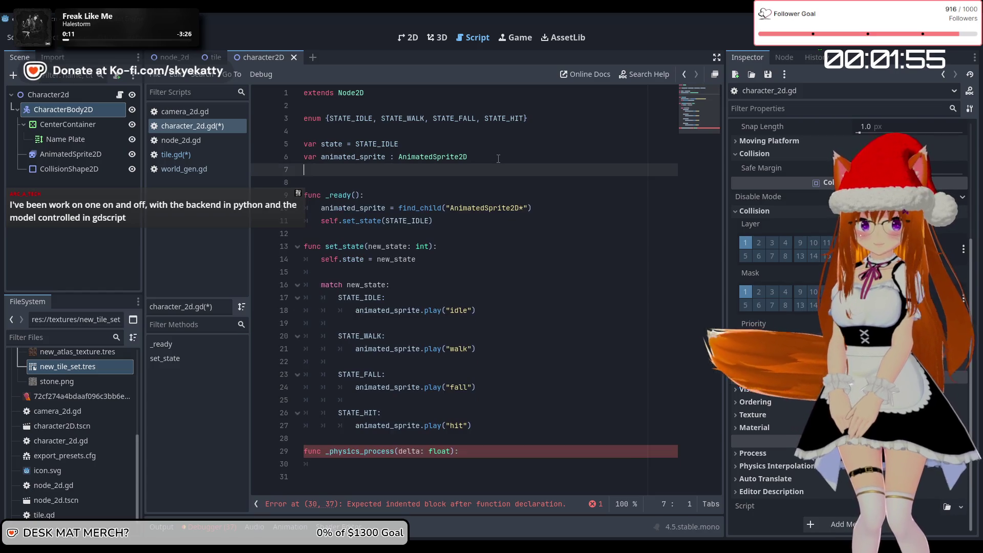
pyautogui.write('c')
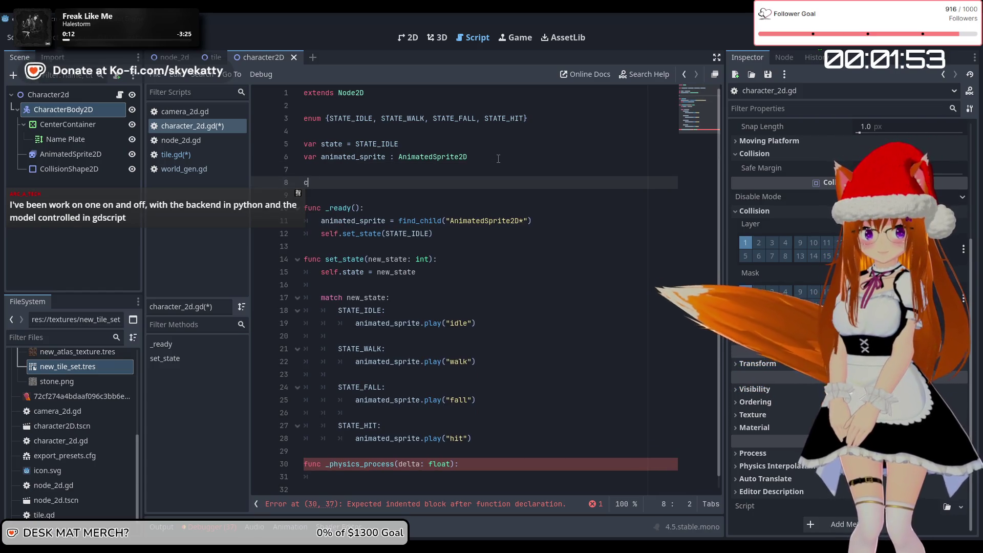
pyautogui.write('onst GRAV')
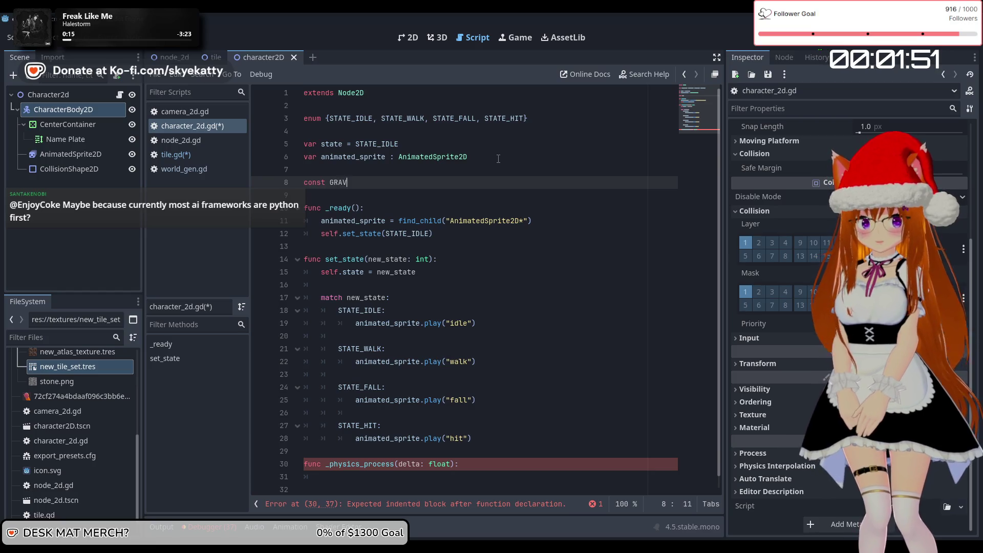
pyautogui.write('ITY ')
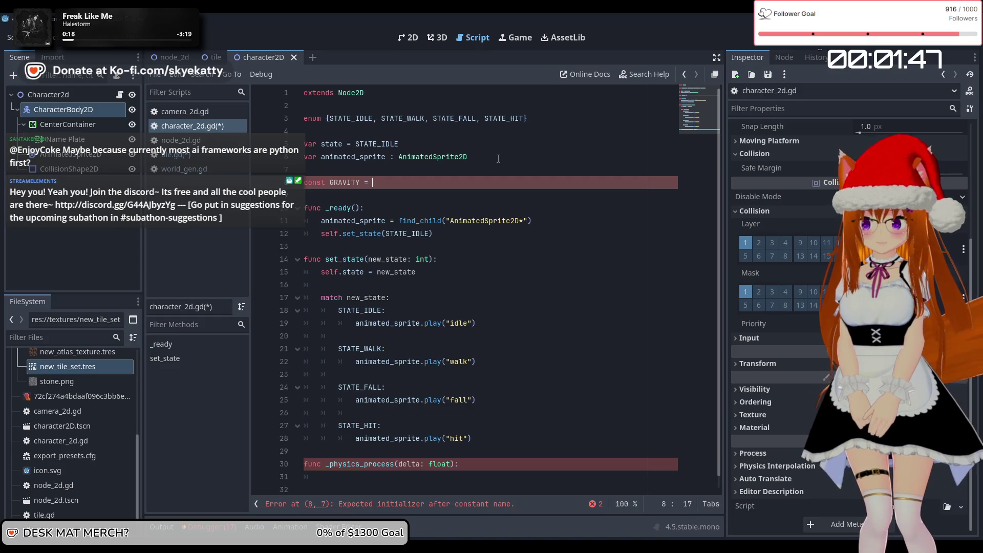
pyautogui.write('= 980')
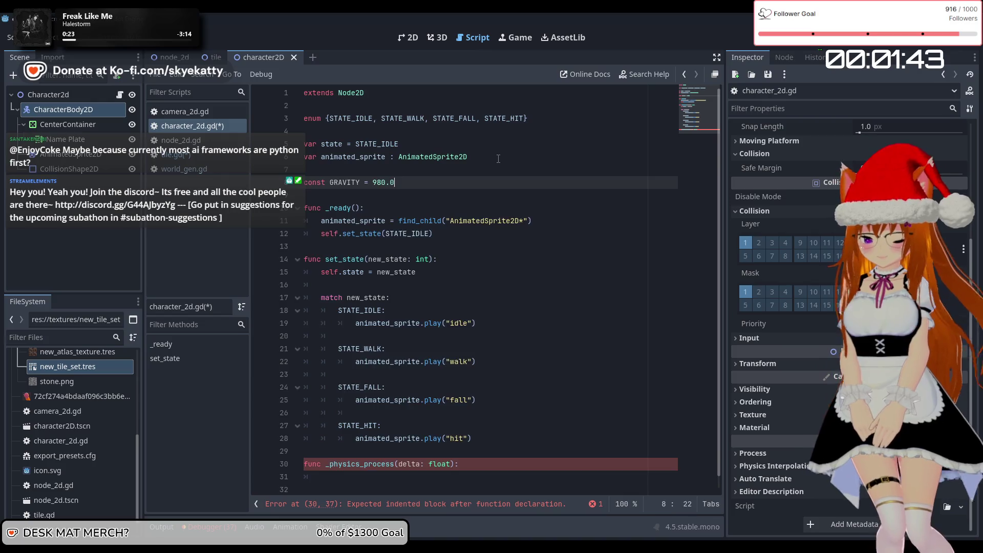
pyautogui.write('.0')
pyautogui.press('Return')
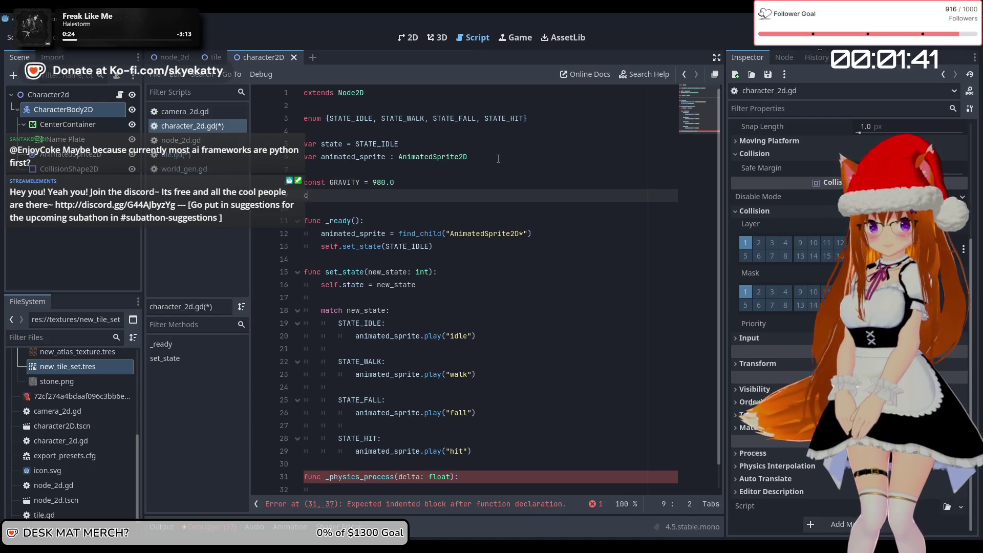
# Declare var velocity = Vector2.ZERO on line 9, completing Vector2 and ZERO through autocomplete
pyautogui.write('c')
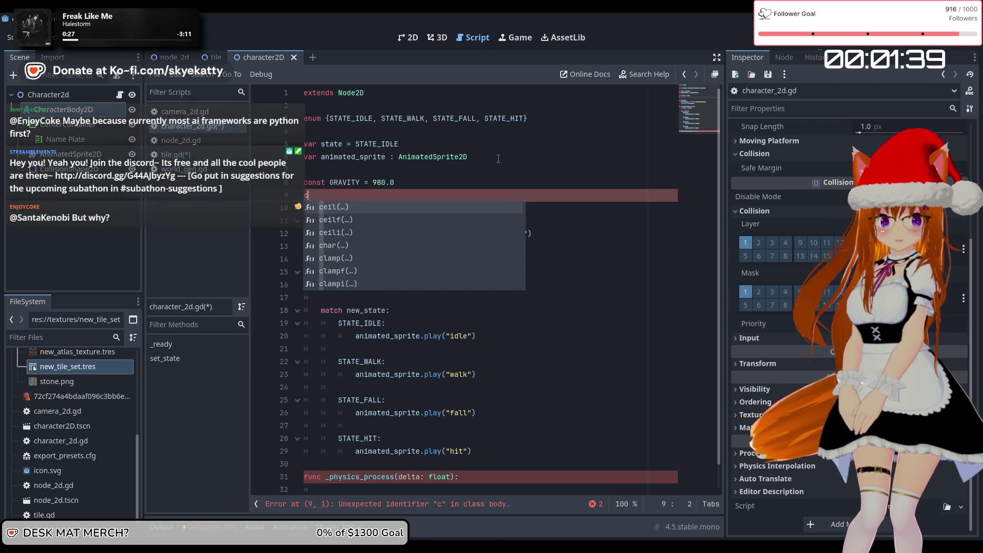
pyautogui.press('BackSpace')
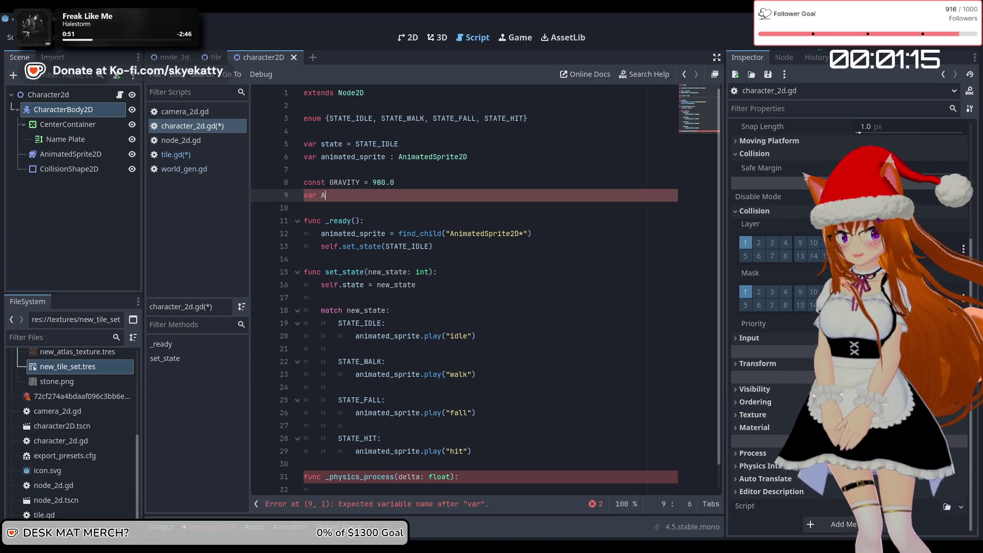
pyautogui.write('c')
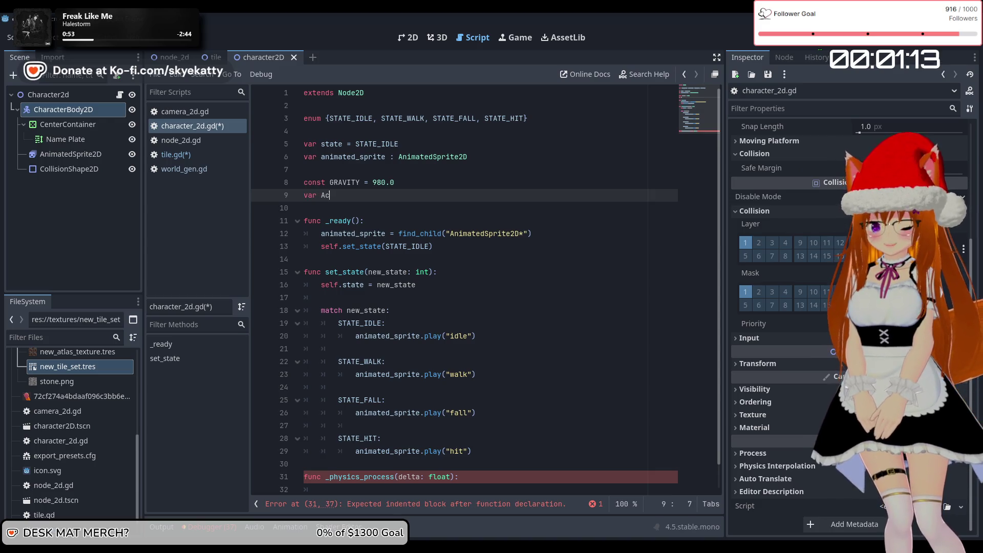
pyautogui.press('BackSpace')
pyautogui.press('BackSpace')
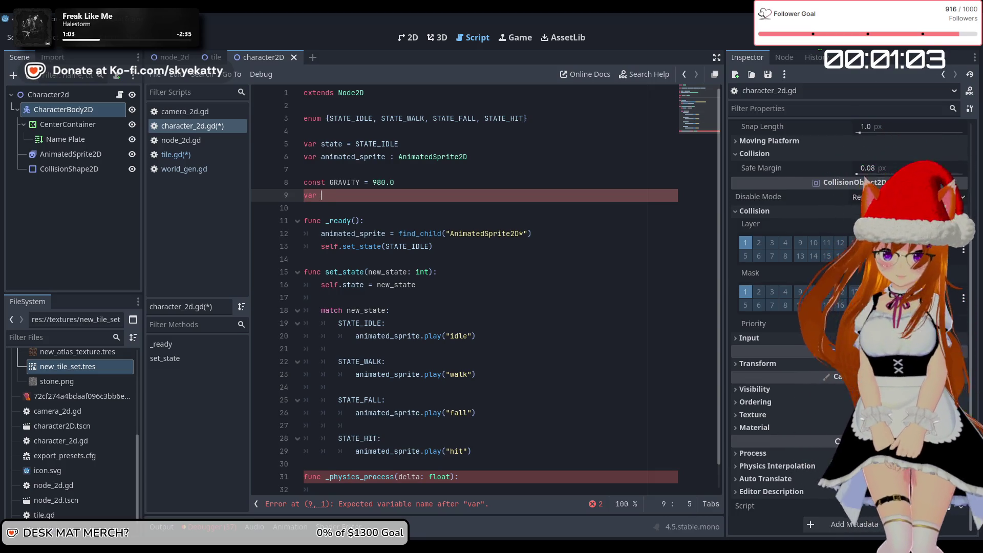
pyautogui.write('G')
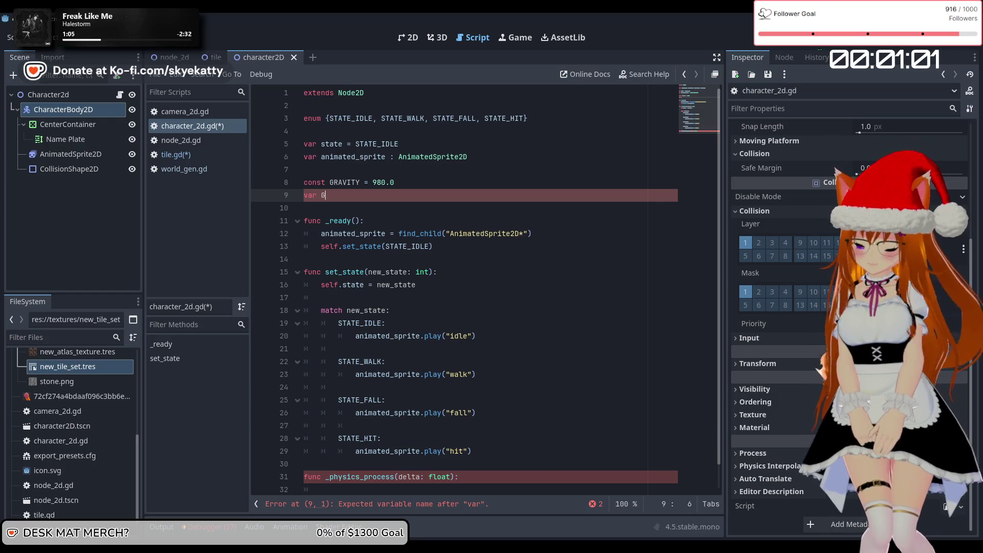
pyautogui.write('G')
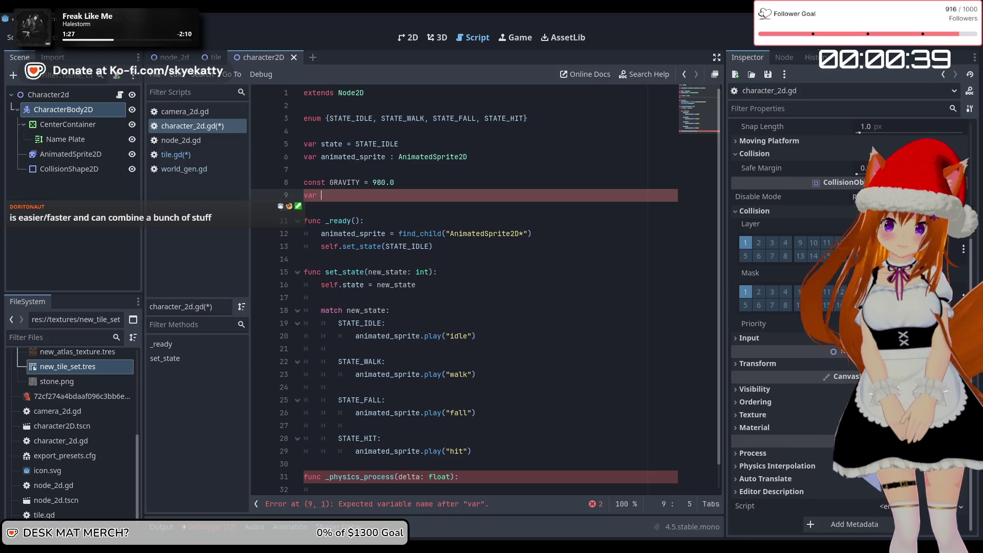
pyautogui.write('rea')
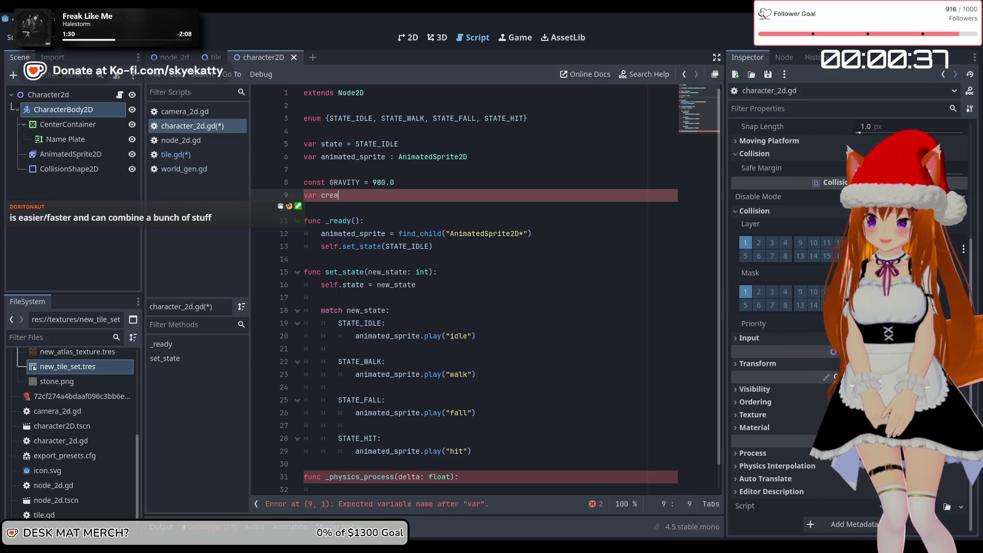
pyautogui.press('BackSpace')
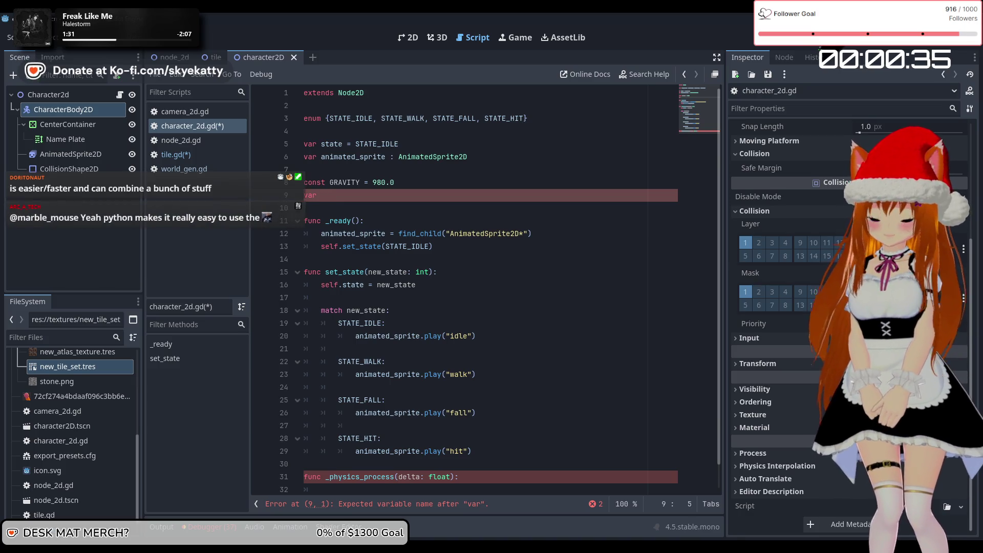
pyautogui.write('velo')
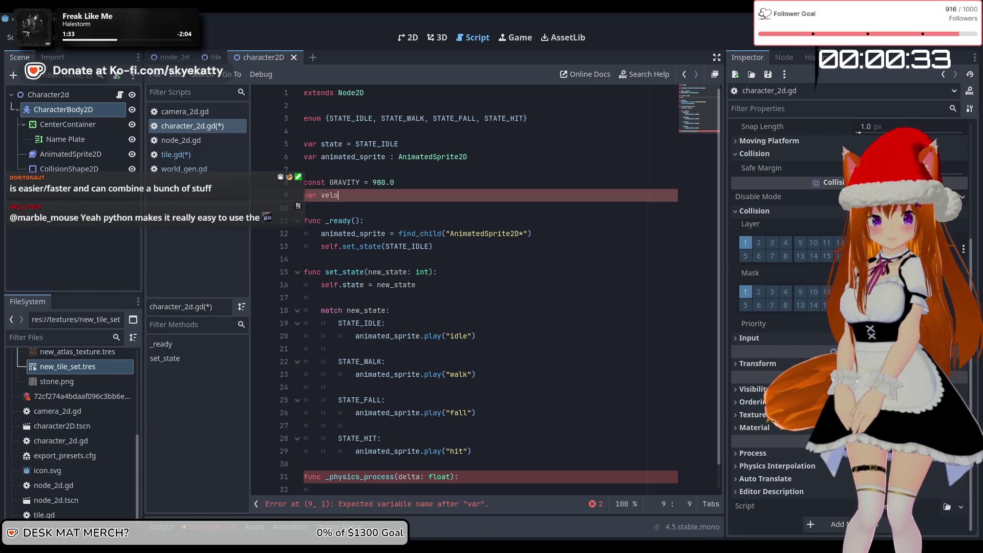
pyautogui.write('city')
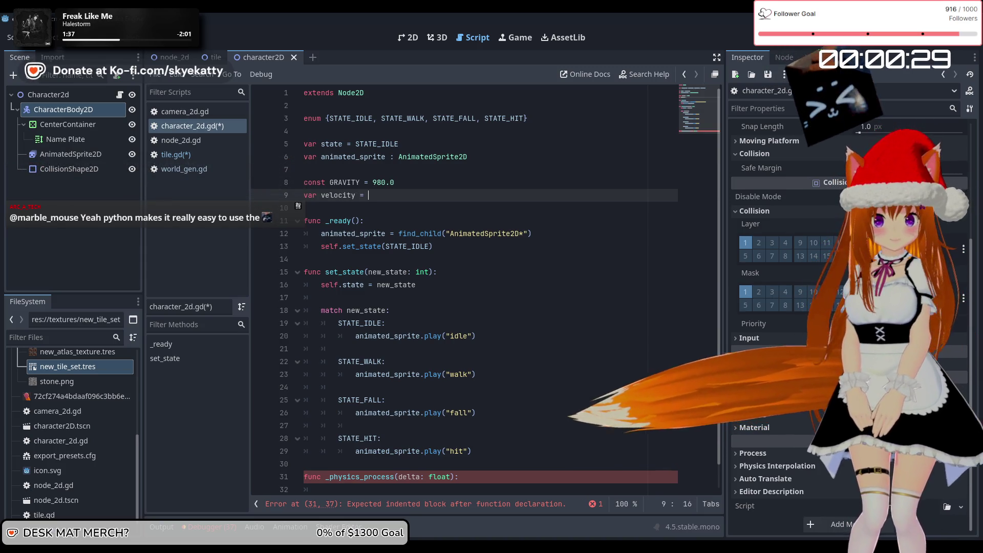
pyautogui.write(' = V')
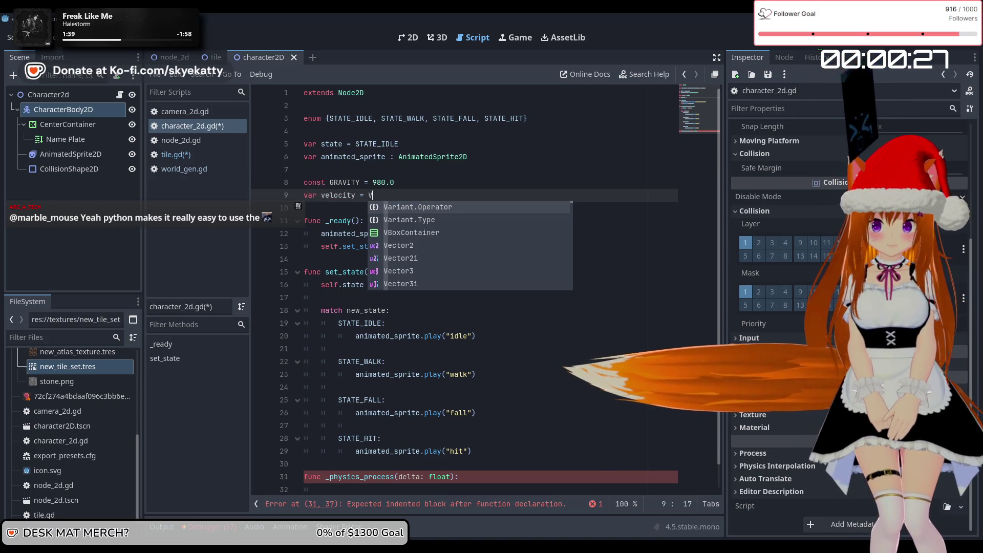
pyautogui.write('ec')
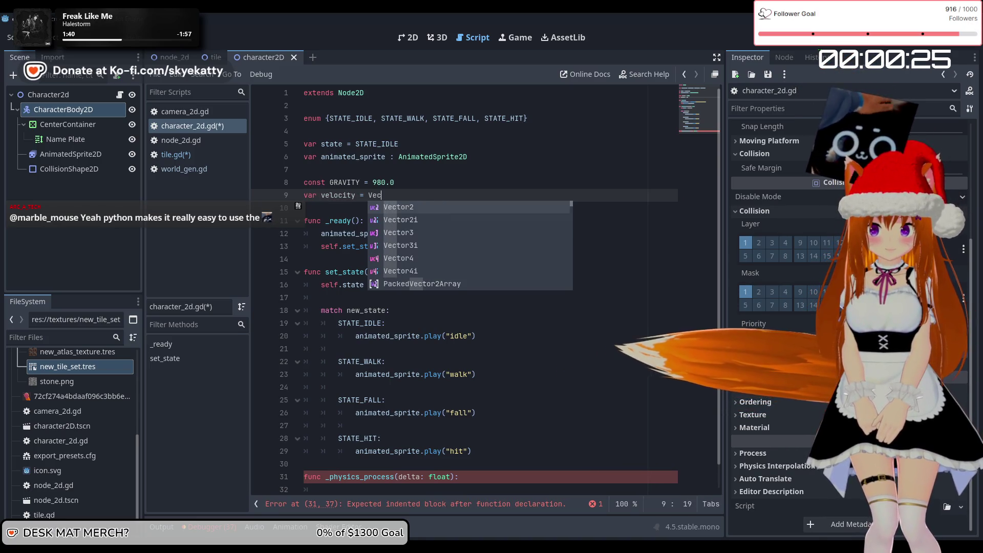
pyautogui.press('Return')
pyautogui.write('.')
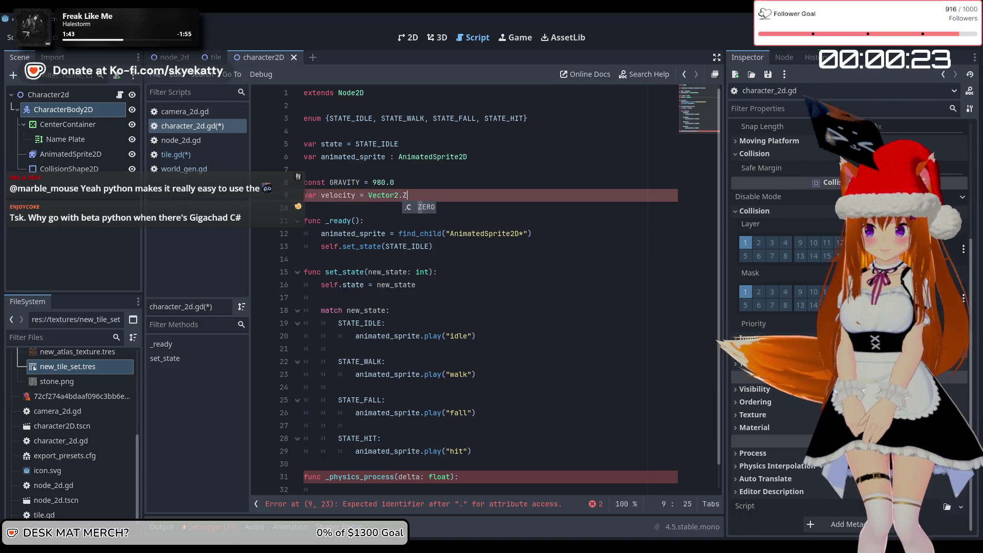
pyautogui.write('ZER')
pyautogui.press('Return')
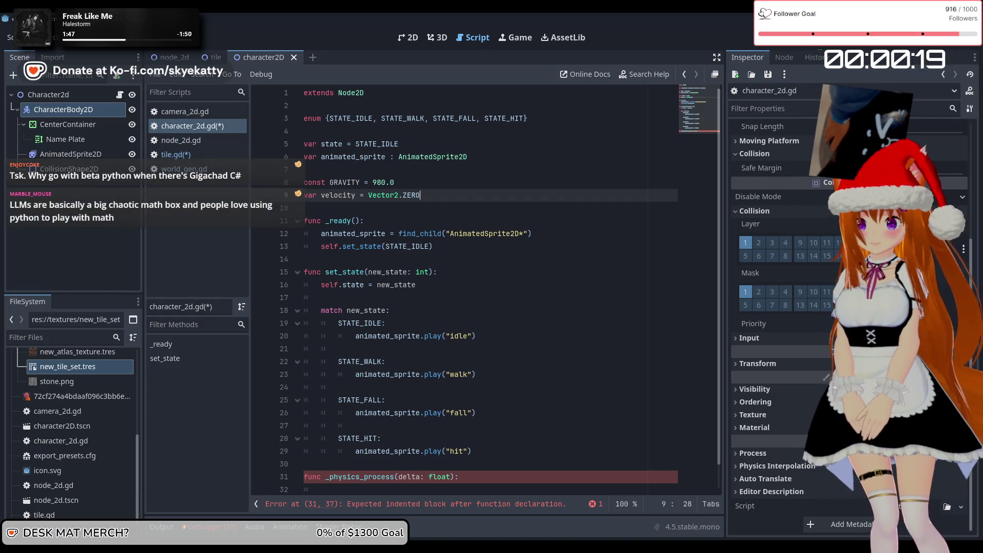
pyautogui.scroll(-1, 404, 303)
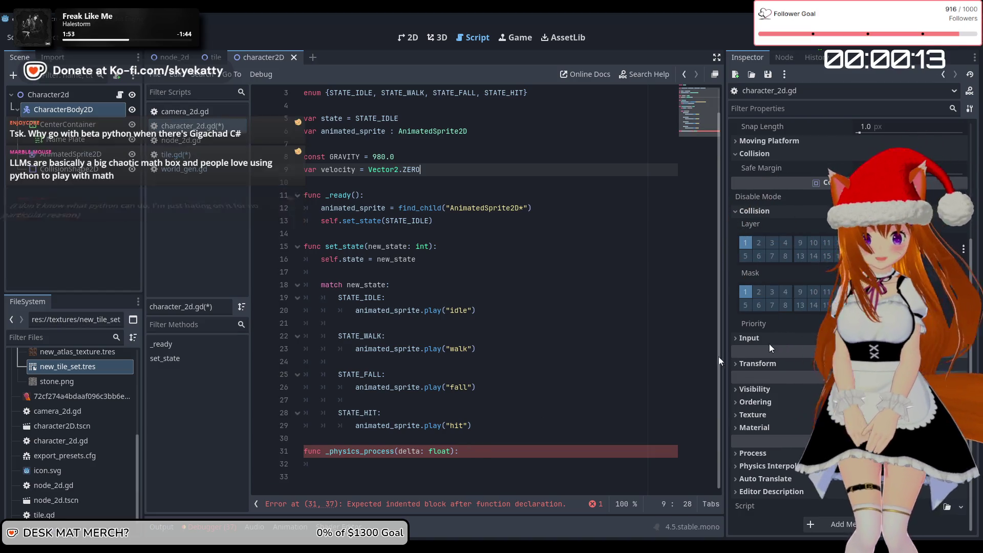
pyautogui.click(431, 465)
# Type 'if not is_on_flo' in _physics_process, then check the CollisionShape2D and AnimatedSprite2D nodes
pyautogui.write('if not ')
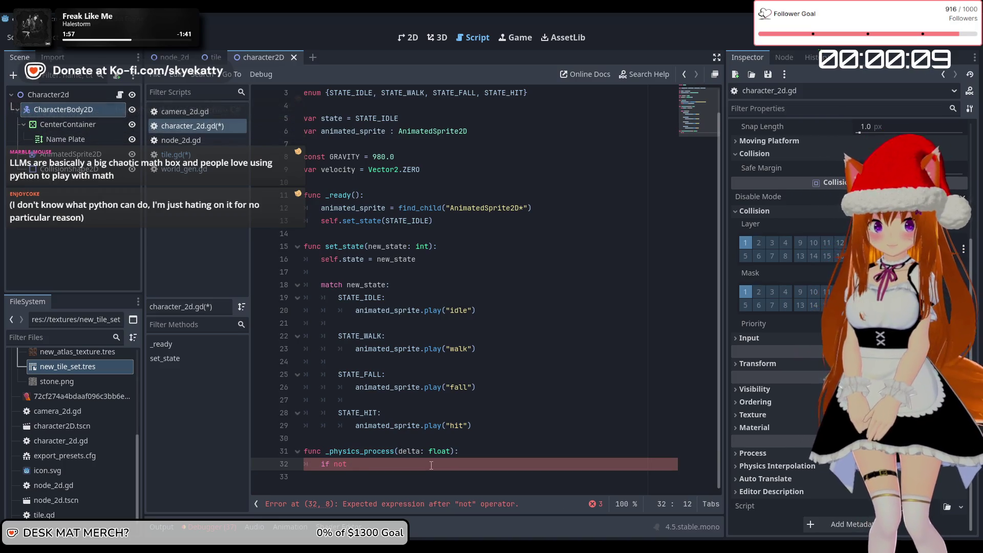
pyautogui.write('is_on')
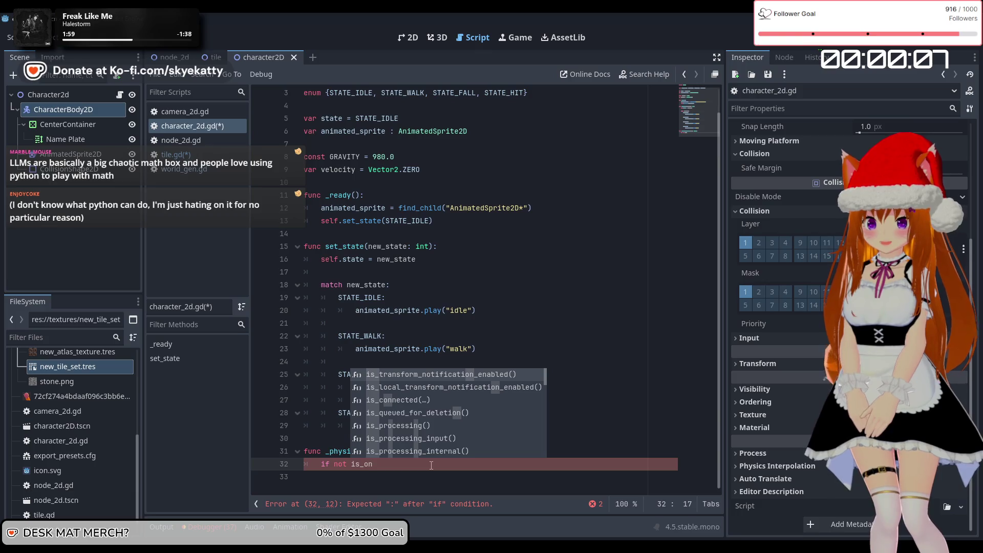
pyautogui.write('_flo')
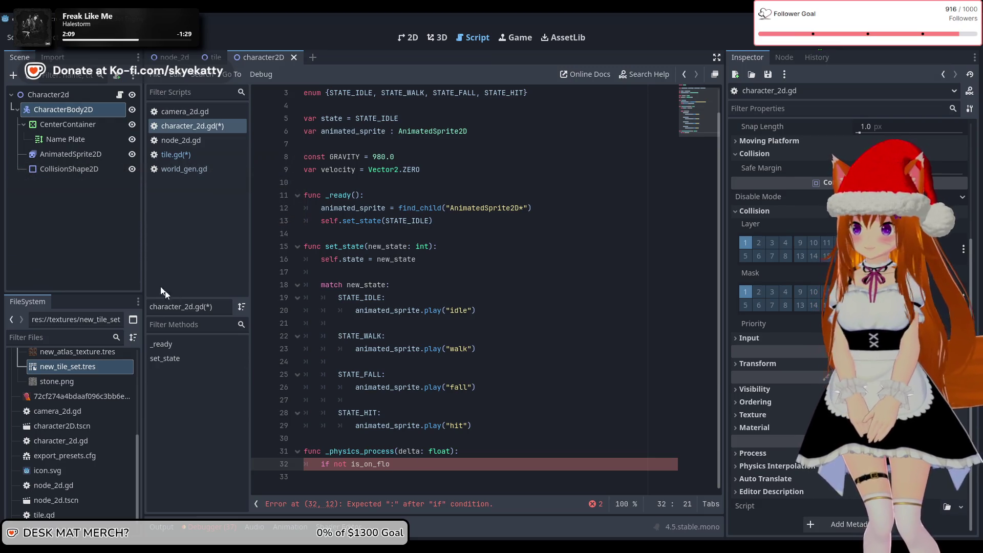
pyautogui.click(75, 166)
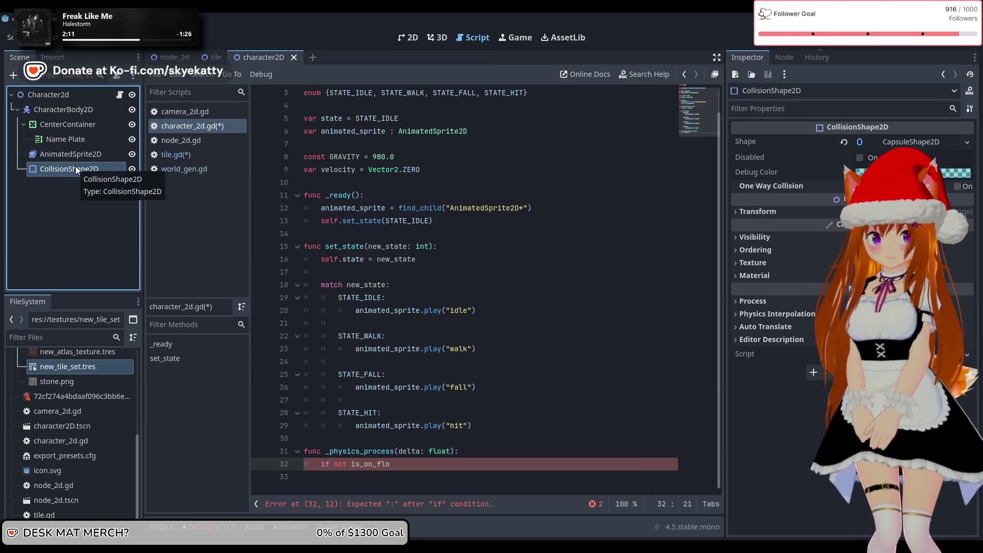
pyautogui.click(73, 153)
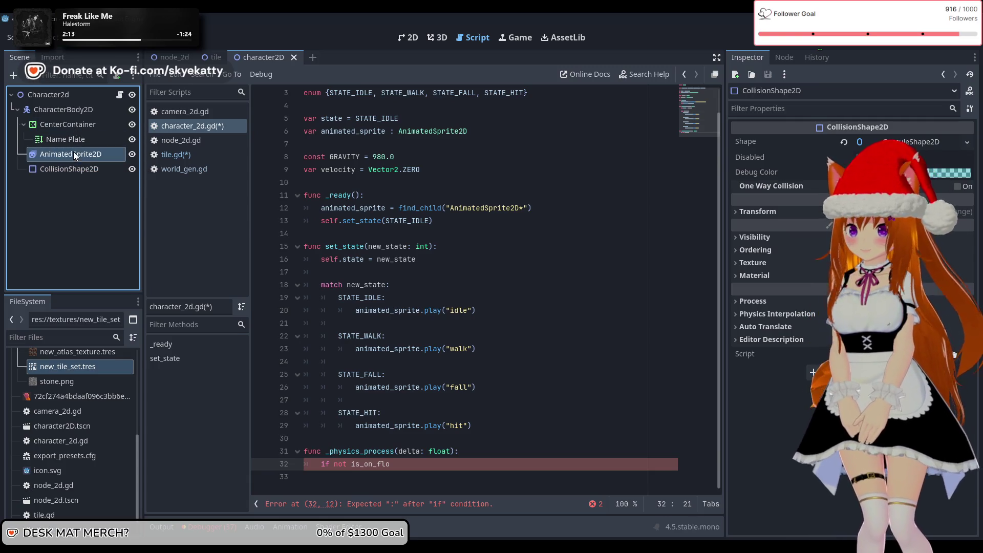
# Show CharacterBody2D's properties and select the unfinished is_on_flo name on line 32
pyautogui.click(83, 110)
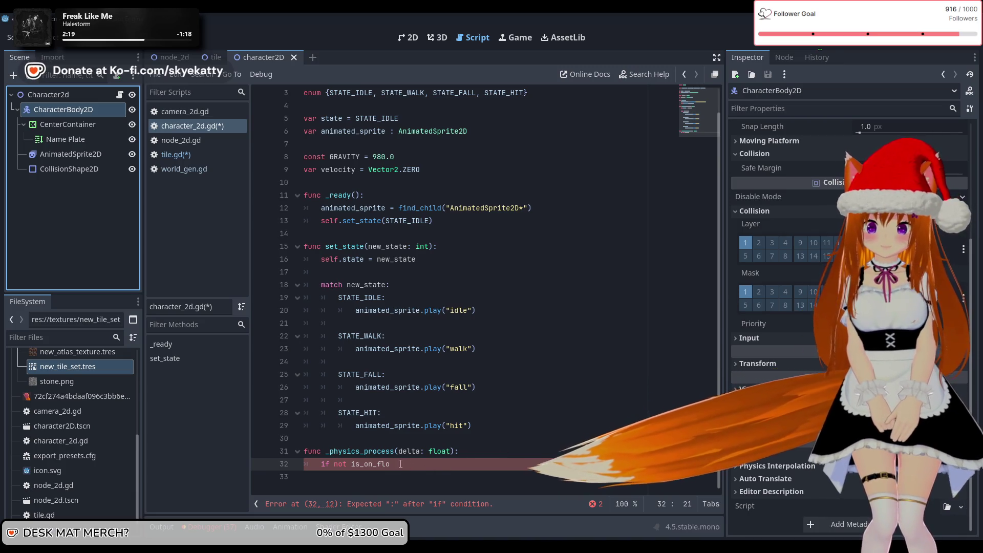
pyautogui.scroll(1, 403, 464)
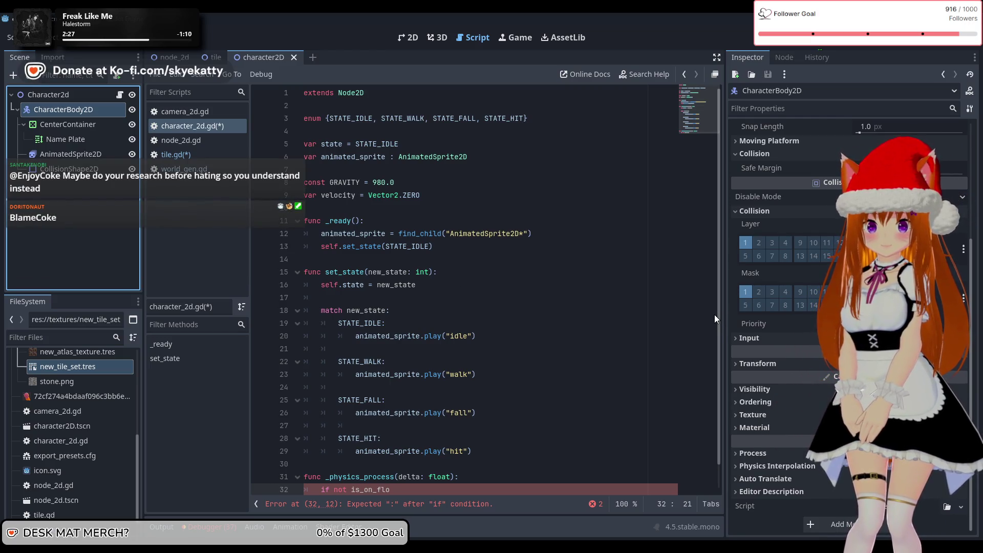
pyautogui.scroll(-1, 601, 336)
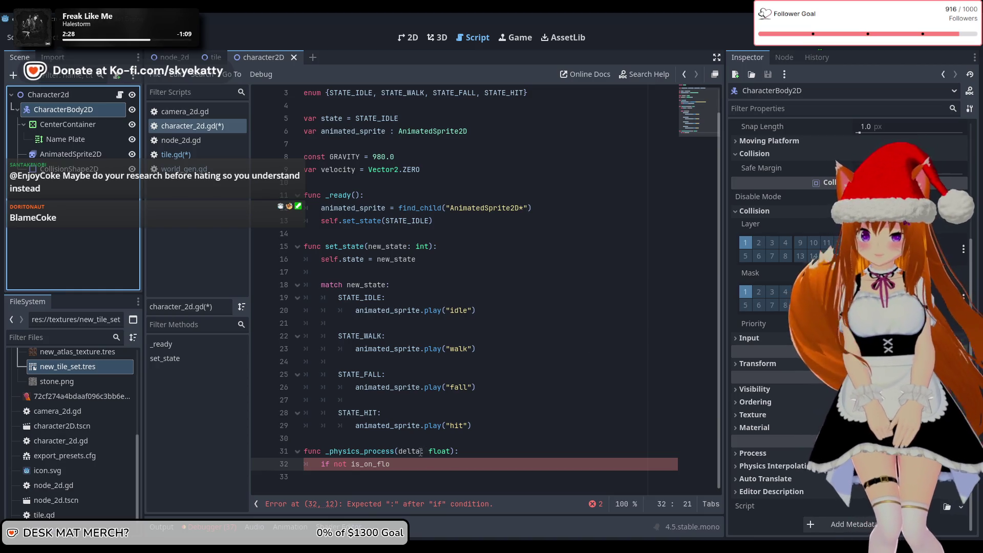
pyautogui.moveTo(414, 470); pyautogui.dragTo(359, 469)
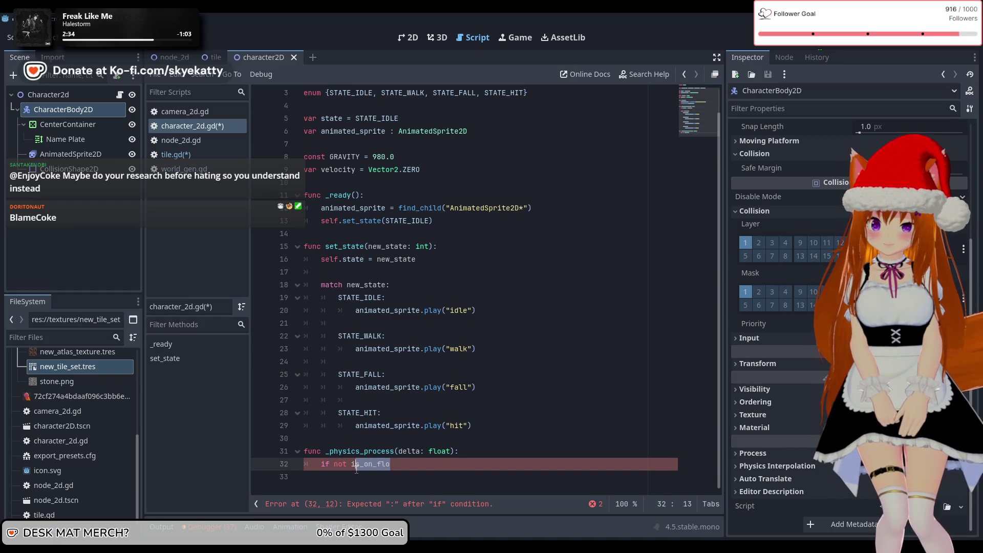
# Move through the variable declarations to the end of the animated_sprite line
pyautogui.scroll(1, 354, 469)
pyautogui.click(512, 170)
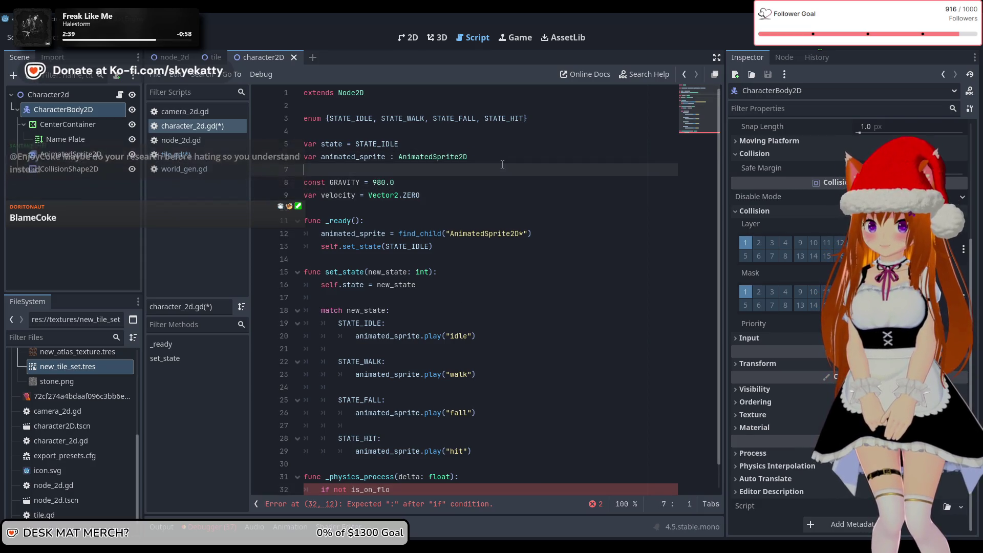
pyautogui.click(503, 195)
pyautogui.click(523, 156)
pyautogui.click(568, 131)
pyautogui.click(525, 144)
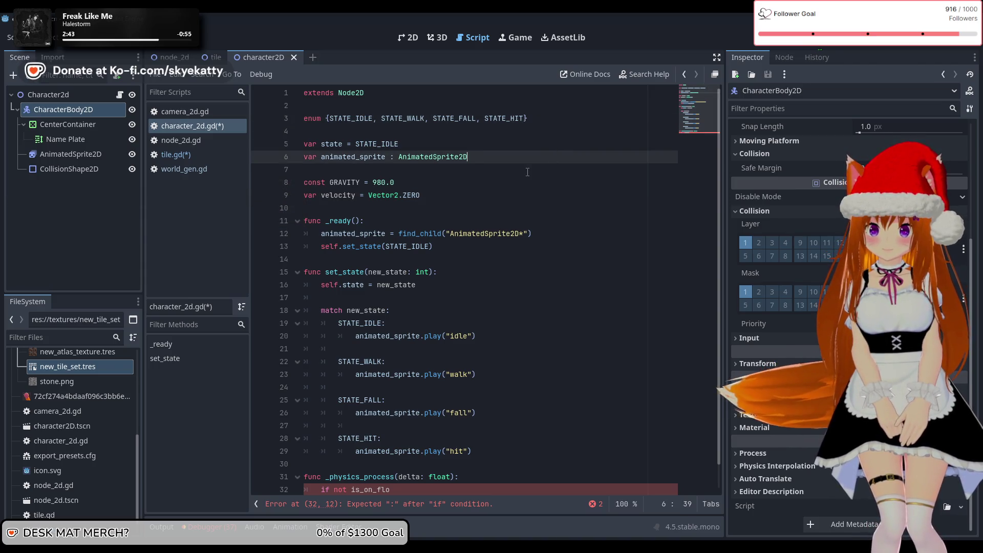
pyautogui.click(527, 157)
# Declare var char_body : CharacterBody2D on line 7 and add a new line inside _ready
pyautogui.press('Return')
pyautogui.write('va')
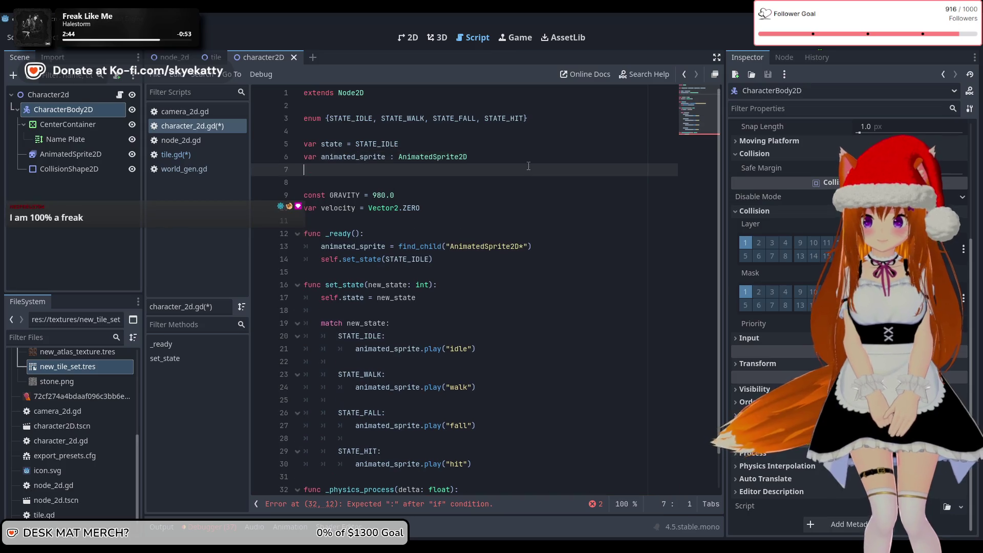
pyautogui.write('r ')
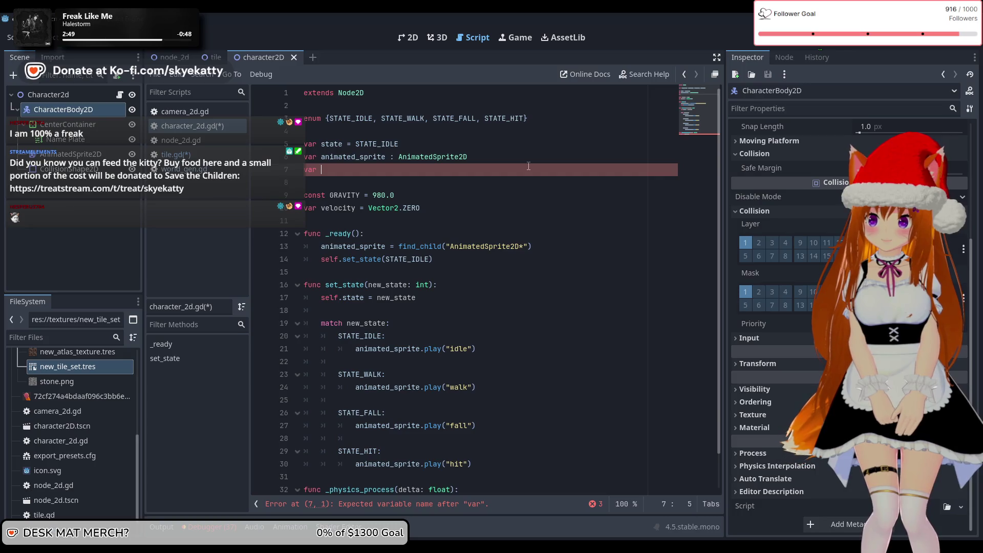
pyautogui.write('Char_b')
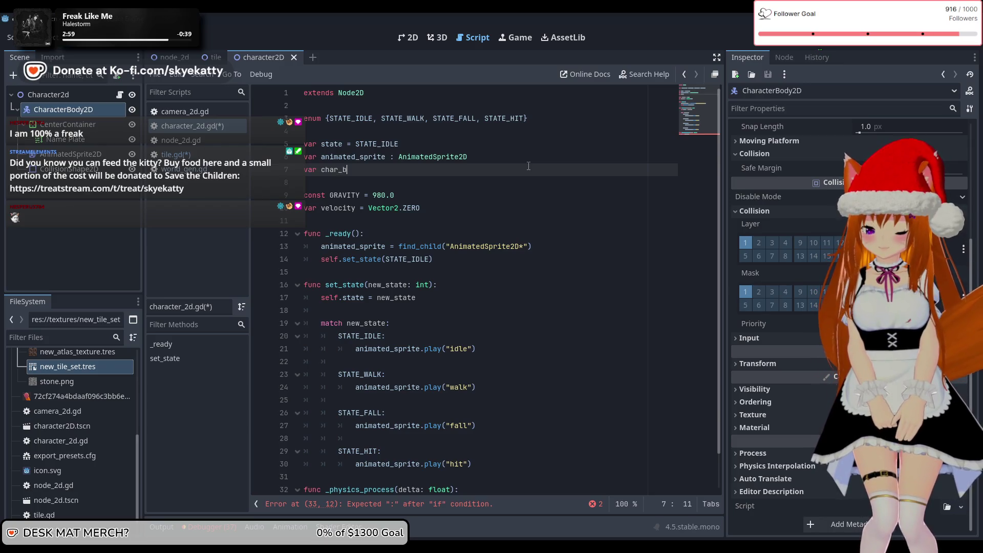
pyautogui.write('ody ')
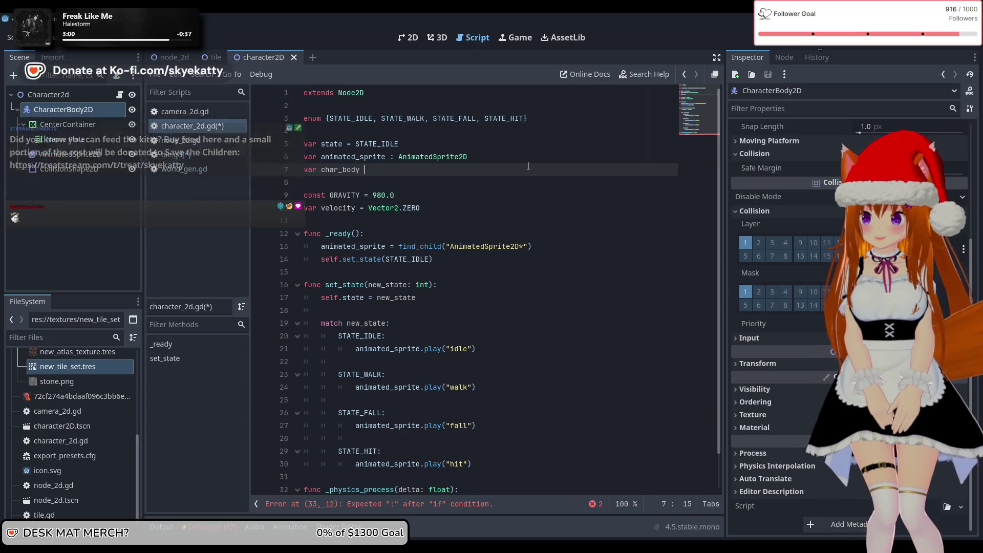
pyautogui.write(': Ch')
pyautogui.press('Return')
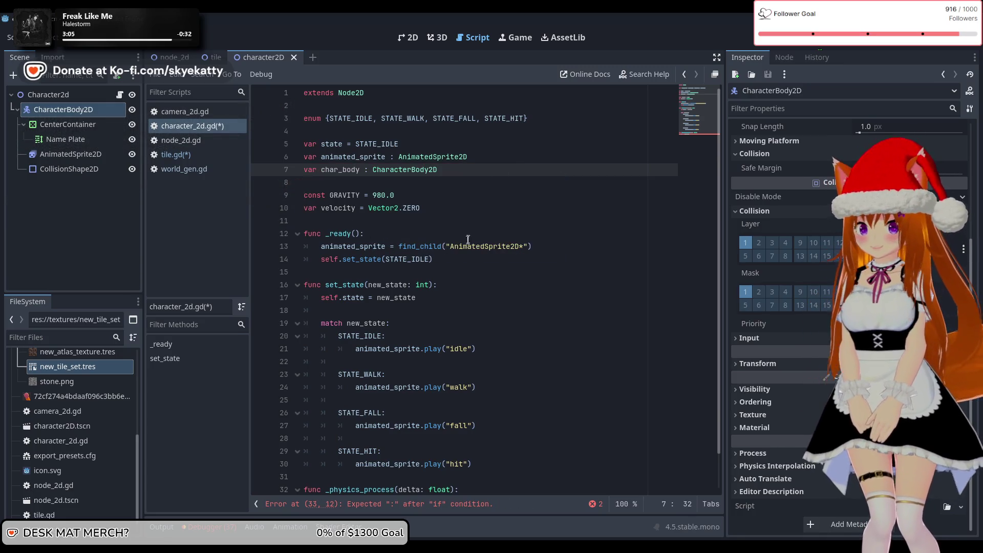
pyautogui.click(562, 247)
pyautogui.press('Return')
pyautogui.write('cha')
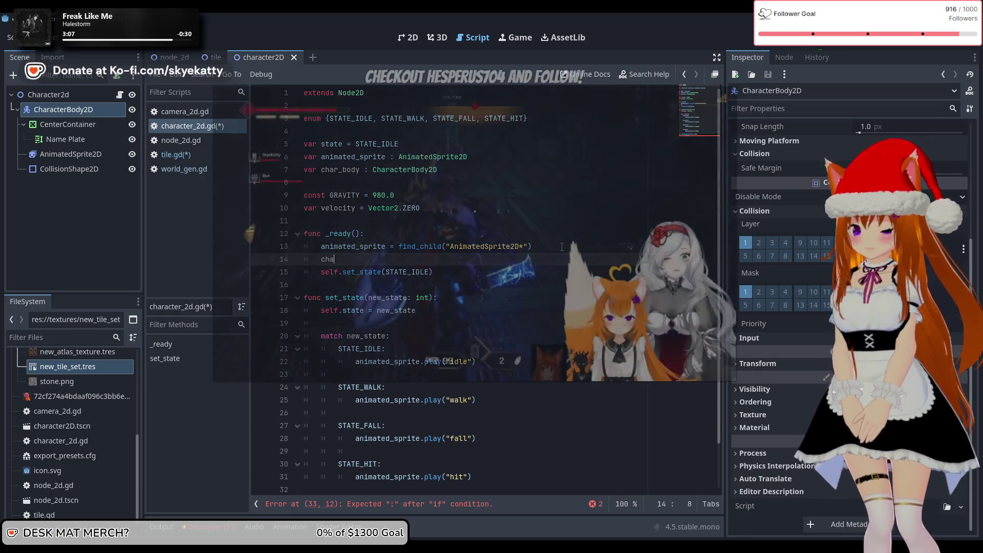
# Assign char_body = find_child("CharacterBody2D") on line 14 inside _ready
pyautogui.write('velocity =')
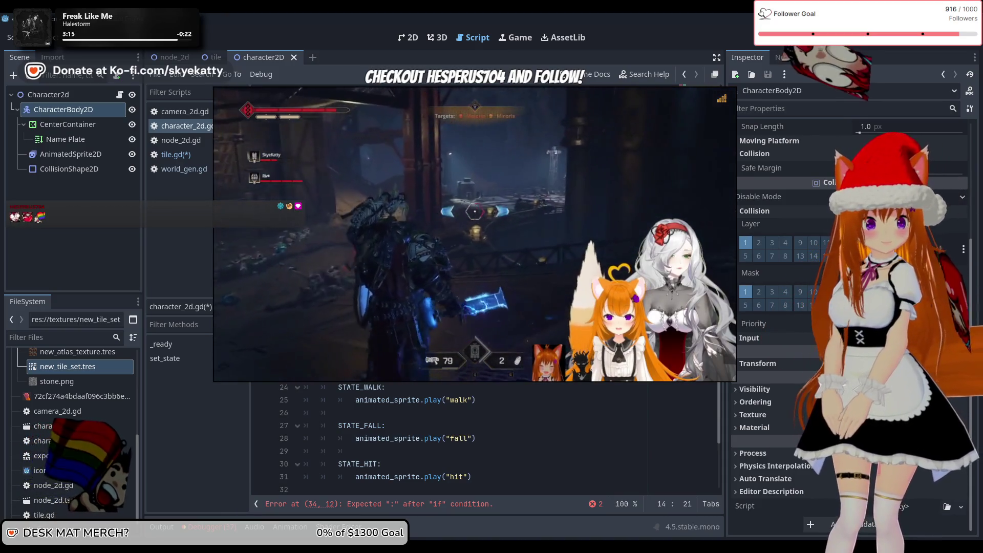
pyautogui.press('End')
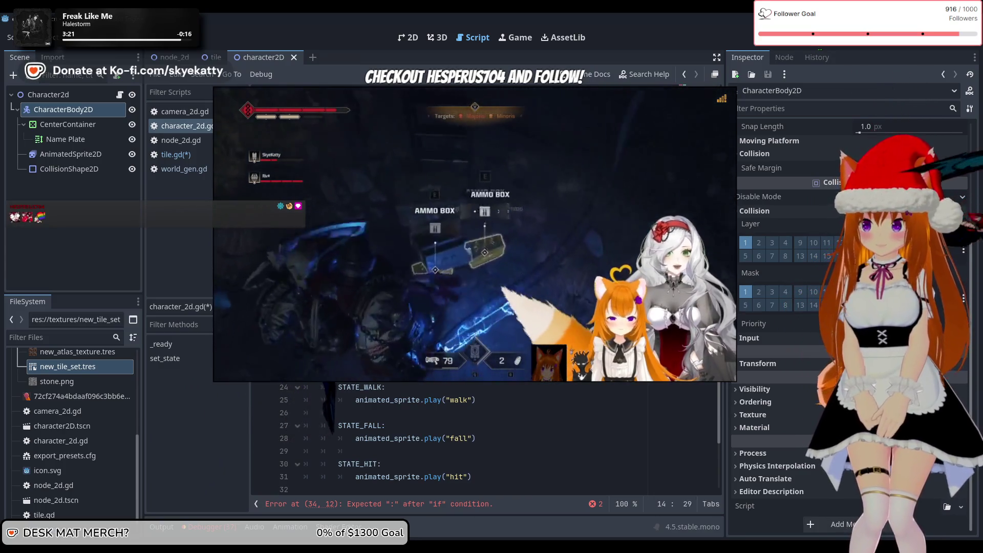
pyautogui.write('and')
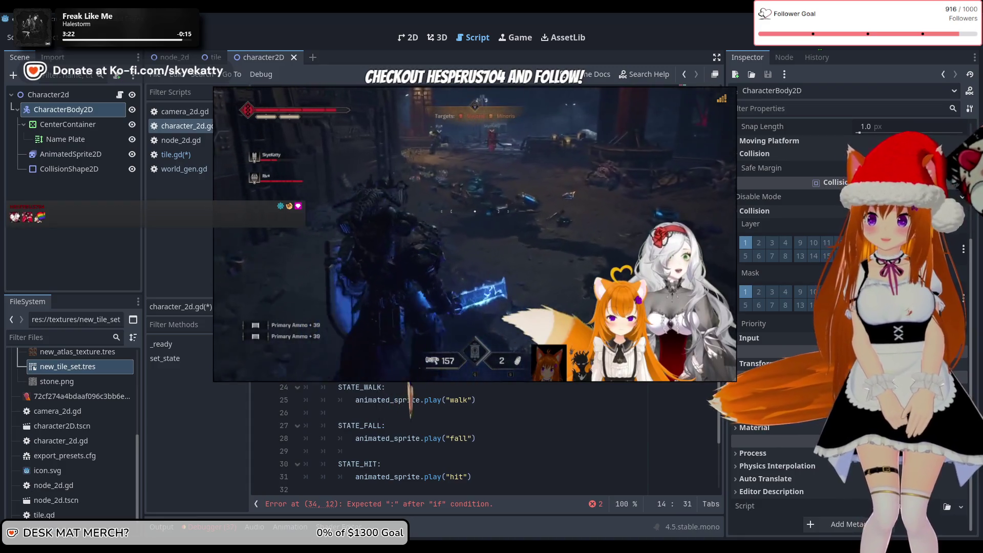
pyautogui.write(' is_on')
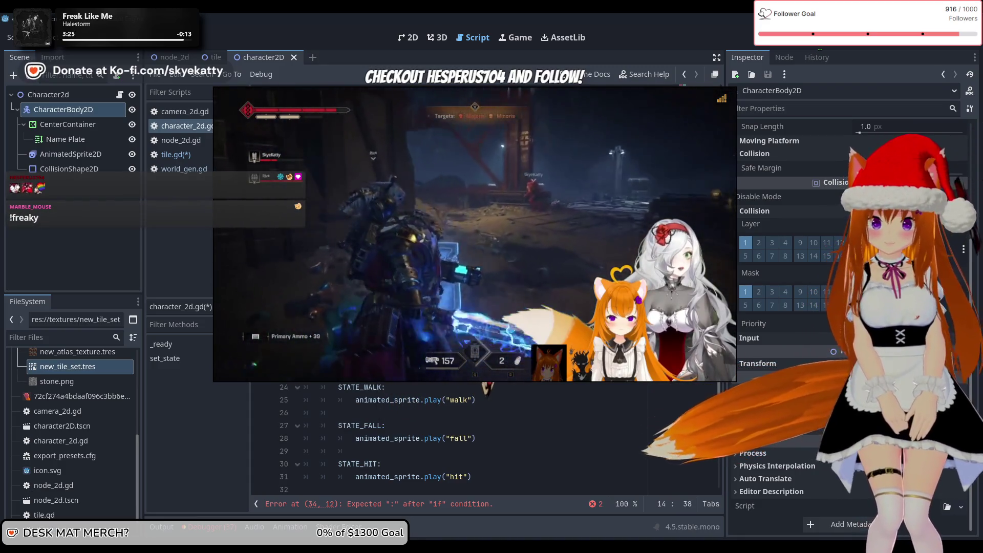
pyautogui.write('_floor')
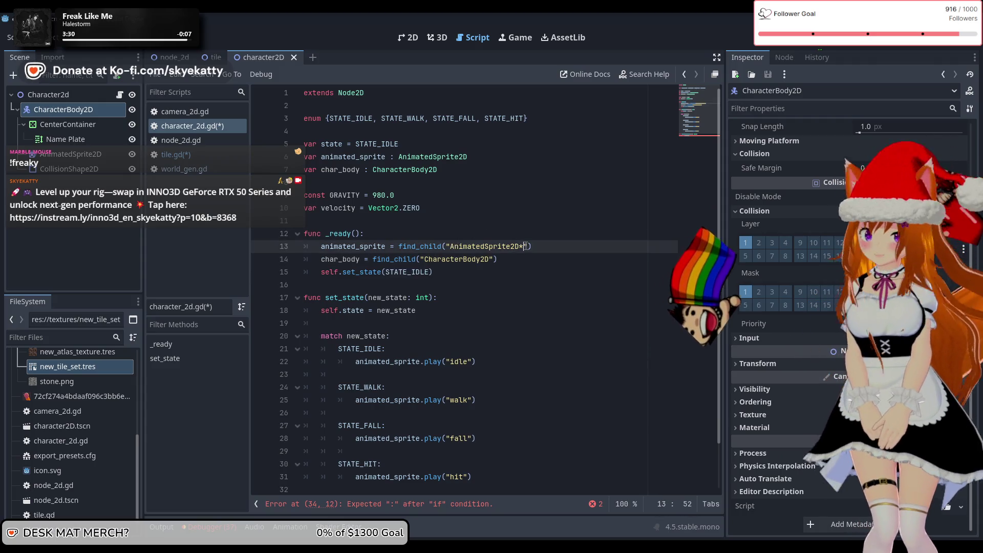
pyautogui.click(537, 295)
pyautogui.scroll(-2, 537, 295)
pyautogui.click(515, 212)
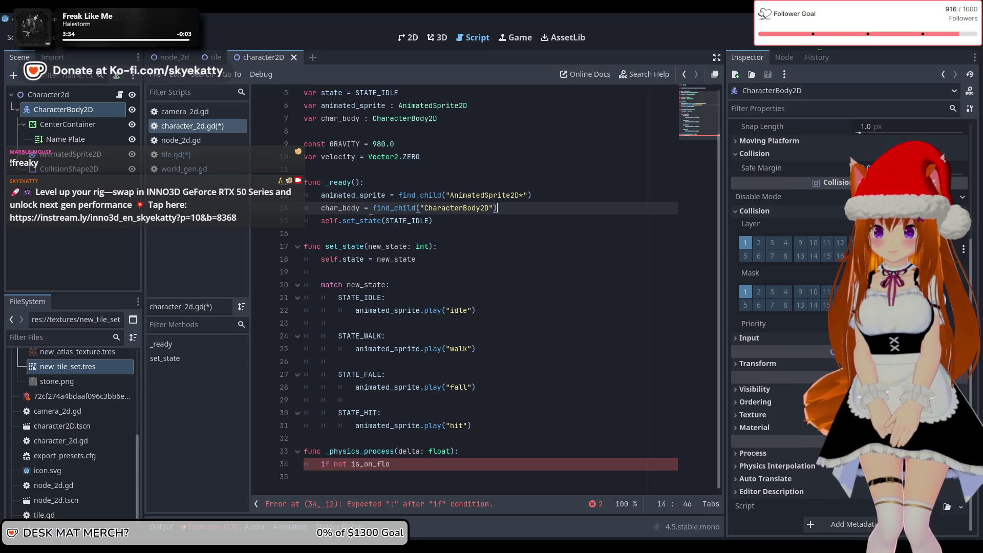
pyautogui.scroll(2, 371, 218)
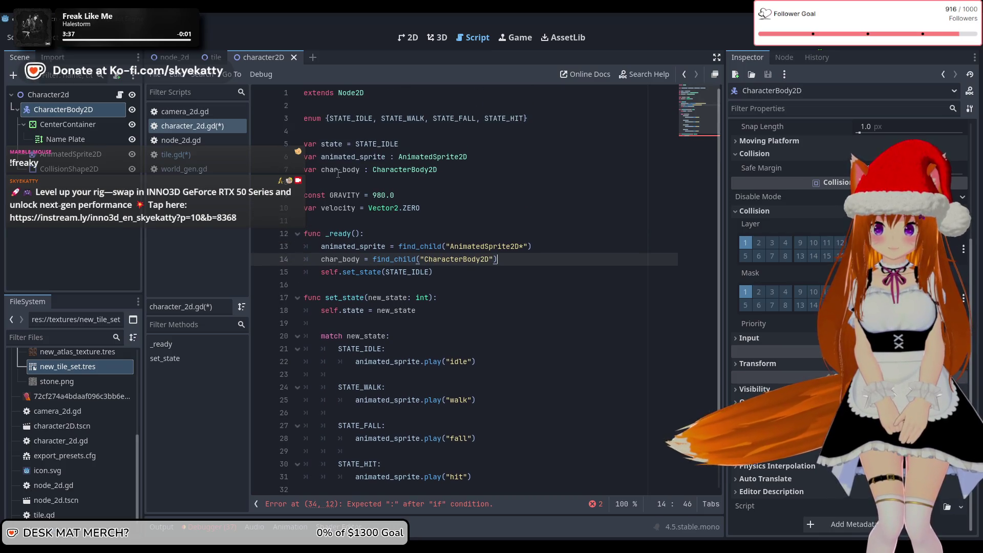
# Check the char_body declaration and save the scripts with Ctrl+S
pyautogui.click(366, 158)
pyautogui.click(347, 169)
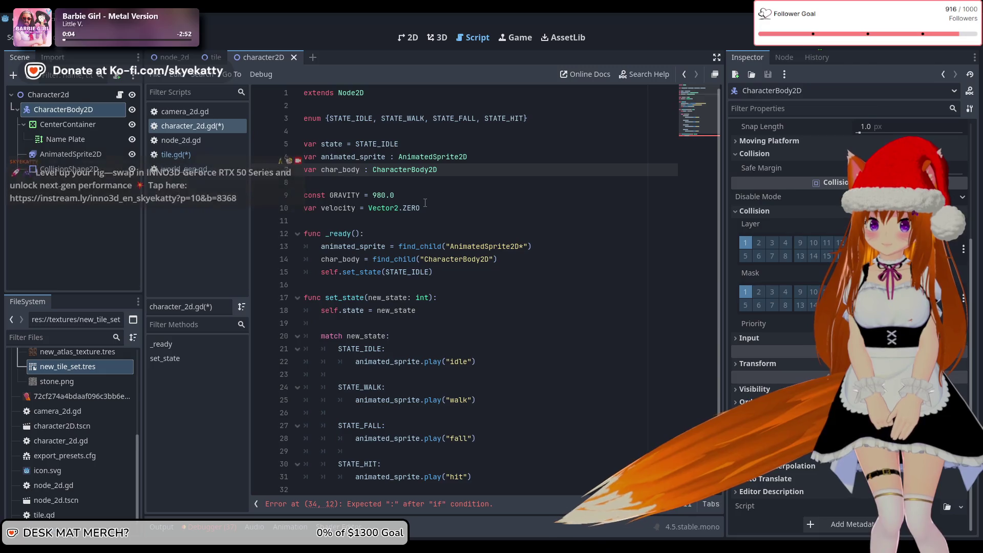
pyautogui.hotkey('ctrl', 's')
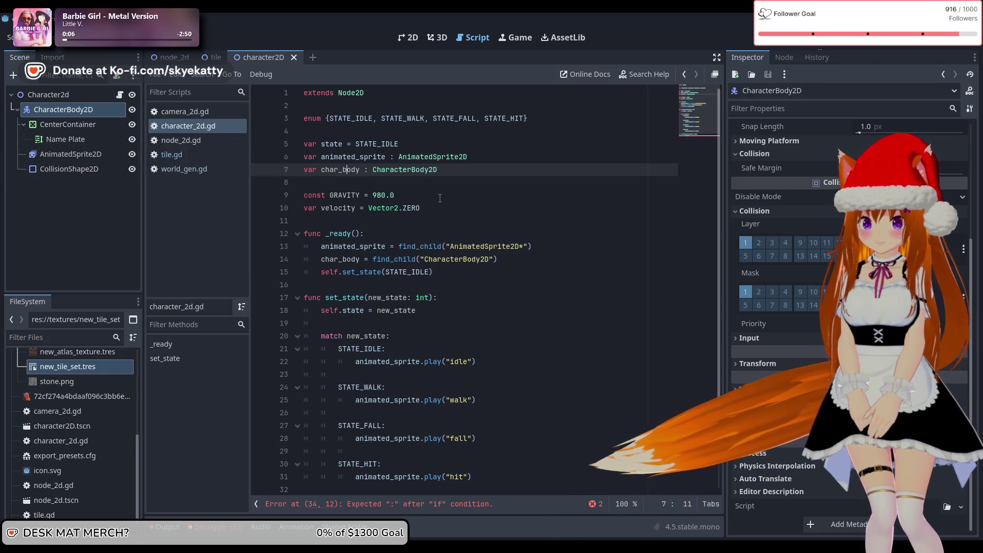
pyautogui.click(438, 197)
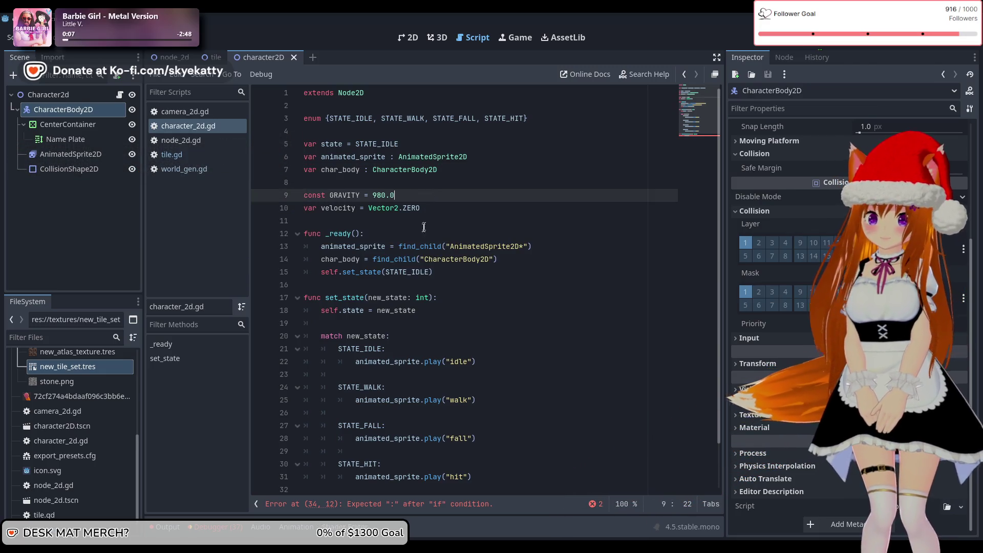
pyautogui.click(351, 260)
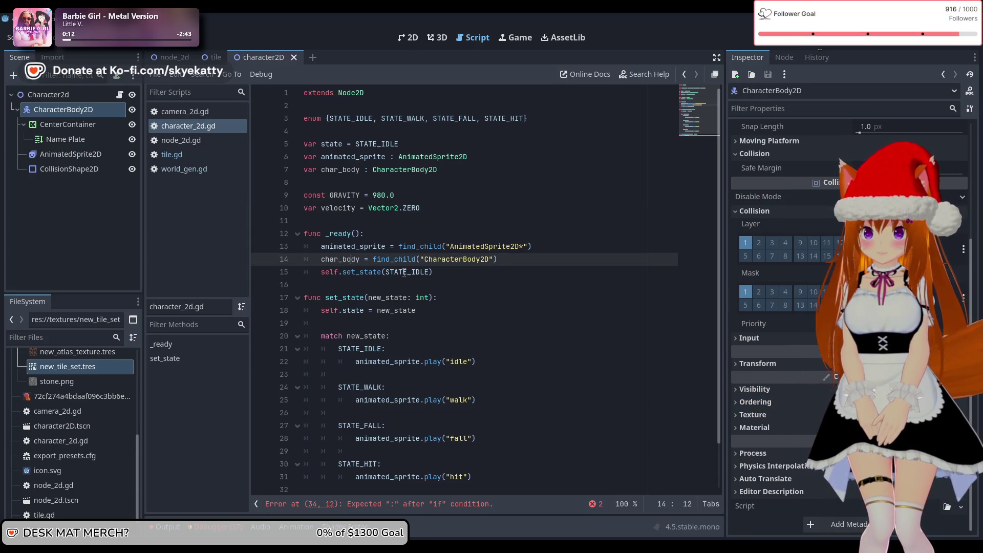
pyautogui.click(385, 157)
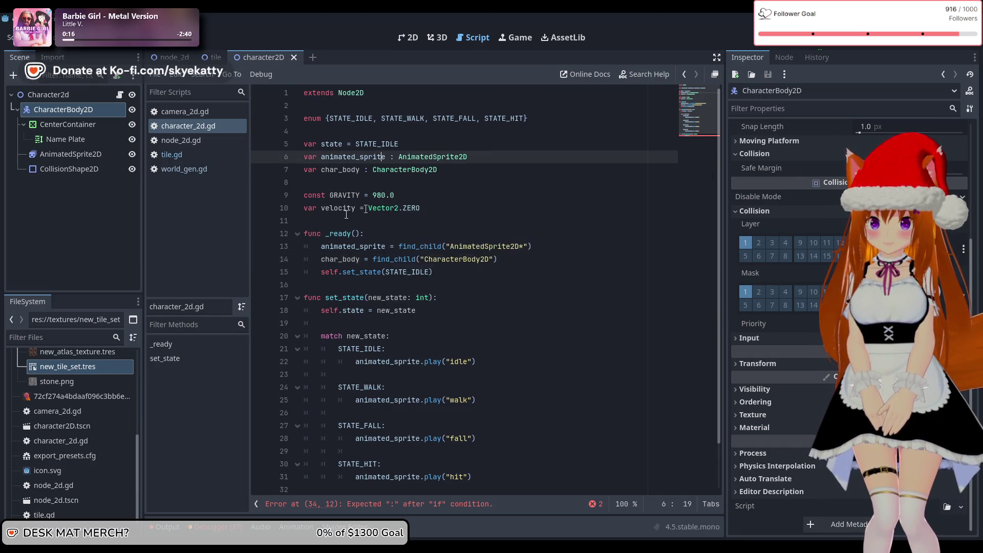
pyautogui.scroll(-2, 441, 375)
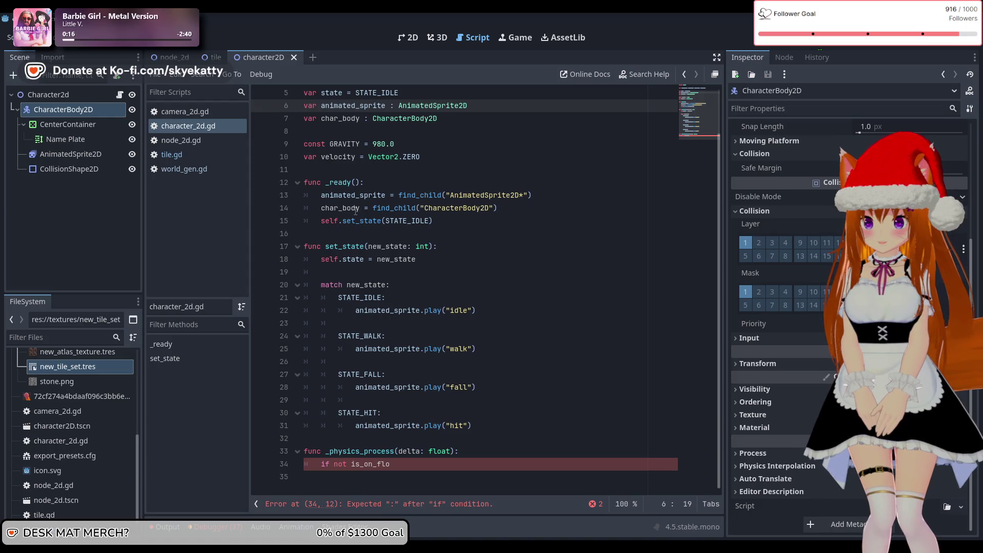
pyautogui.click(399, 474)
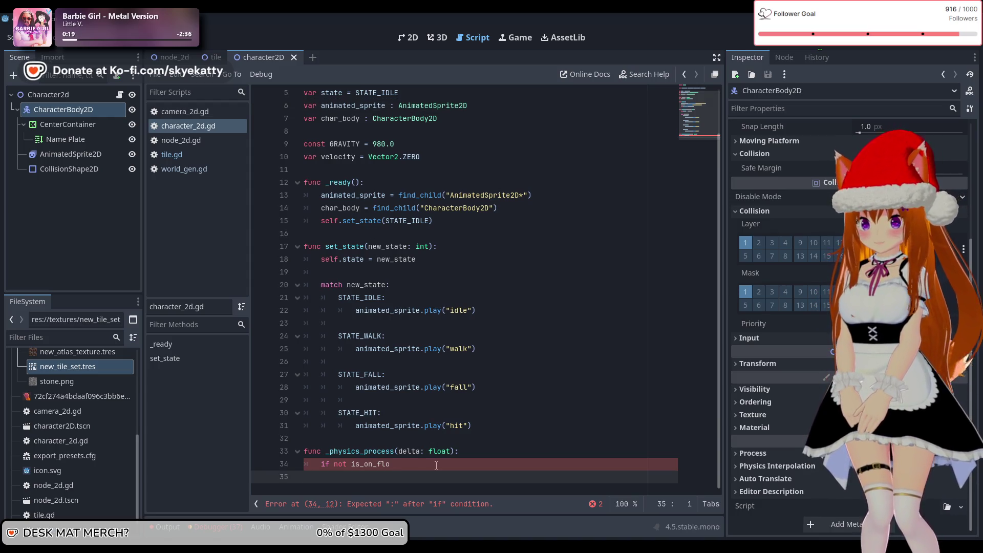
pyautogui.click(437, 465)
# Replace the incomplete floor condition with char_body.is_on_floor() using autocomplete suggestions
pyautogui.press('BackSpace')
pyautogui.press('BackSpace')
pyautogui.press('BackSpace')
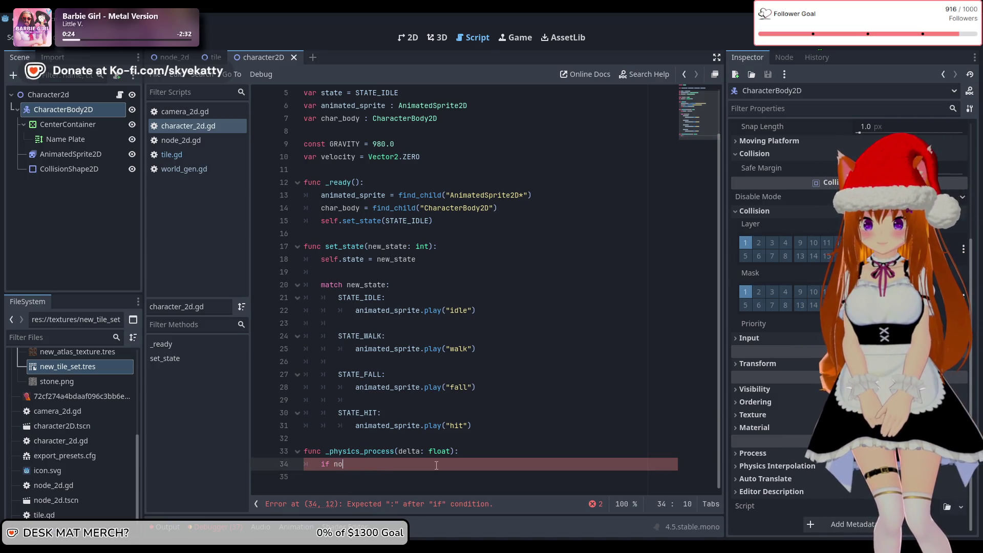
pyautogui.write('cgchar')
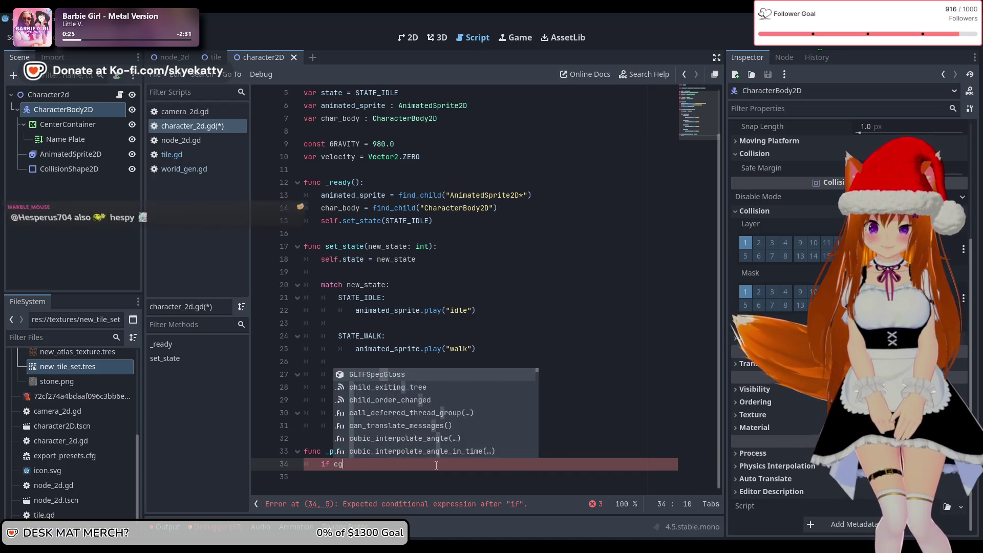
pyautogui.press('Return')
pyautogui.write('.is')
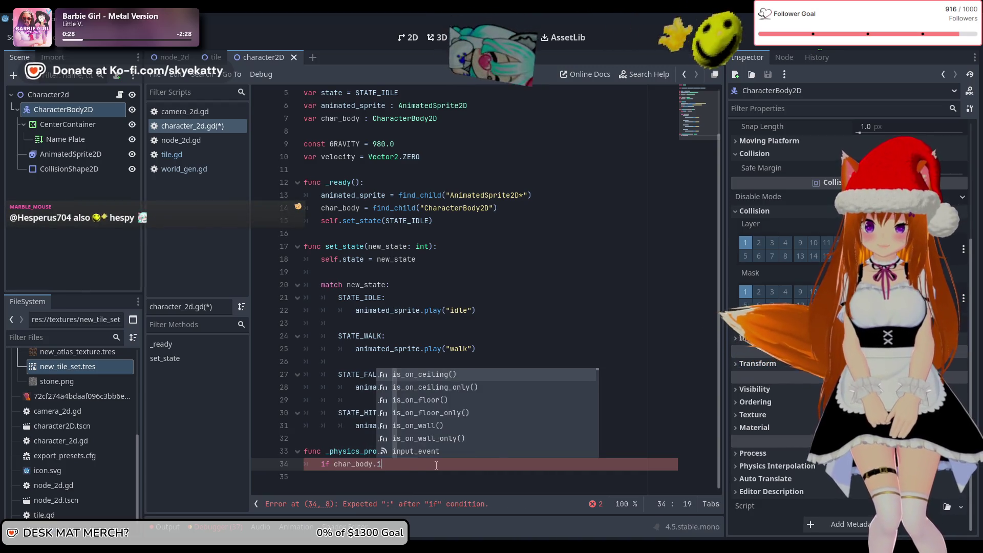
pyautogui.press('Down')
pyautogui.press('Down')
pyautogui.press('Return')
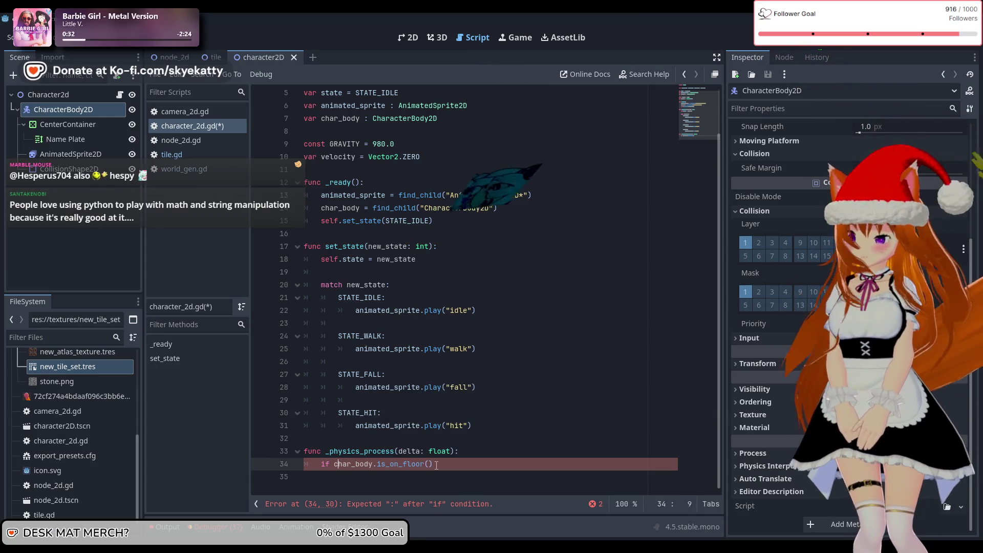
# Prefix the condition with 'not', end it with a colon, and start an indented body line
pyautogui.hotkey('ctrl', 'Left')
pyautogui.hotkey('ctrl', 'Left')
pyautogui.hotkey('ctrl', 'Left')
pyautogui.write('not')
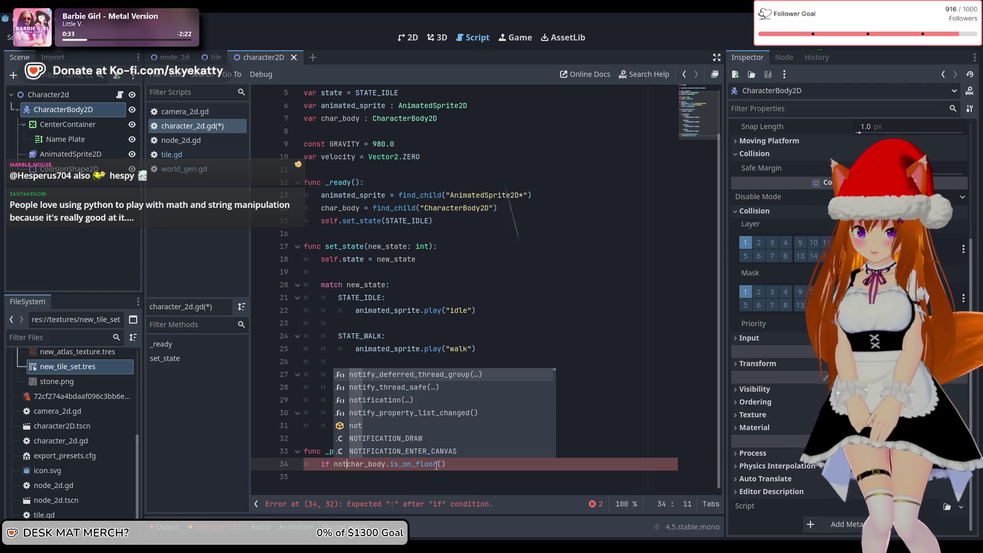
pyautogui.click(512, 468)
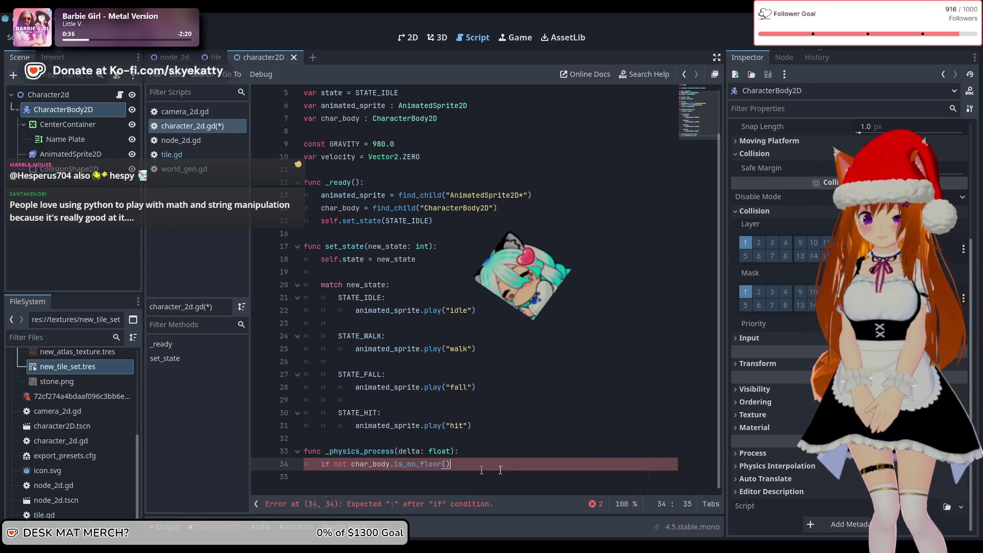
pyautogui.write(':')
pyautogui.press('Return')
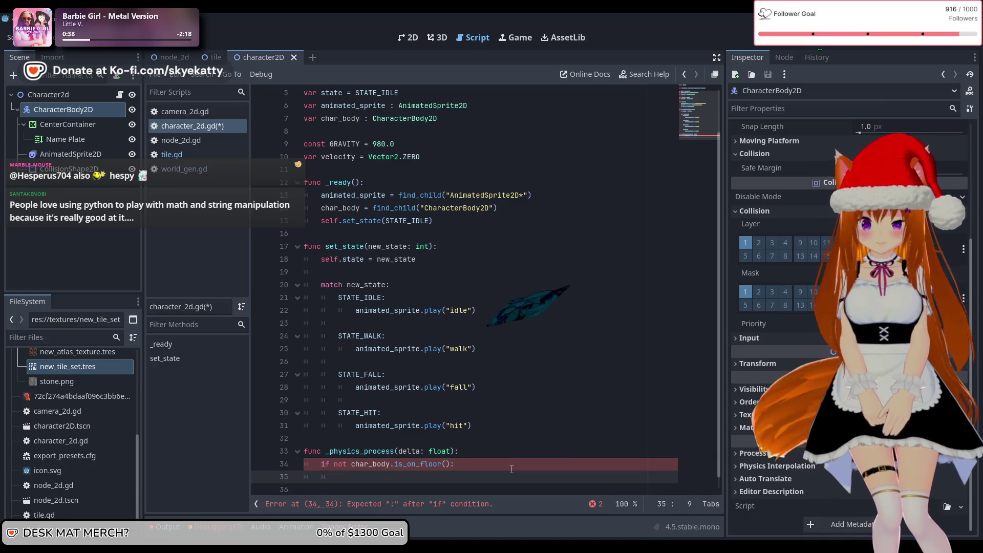
pyautogui.scroll(-1, 509, 419)
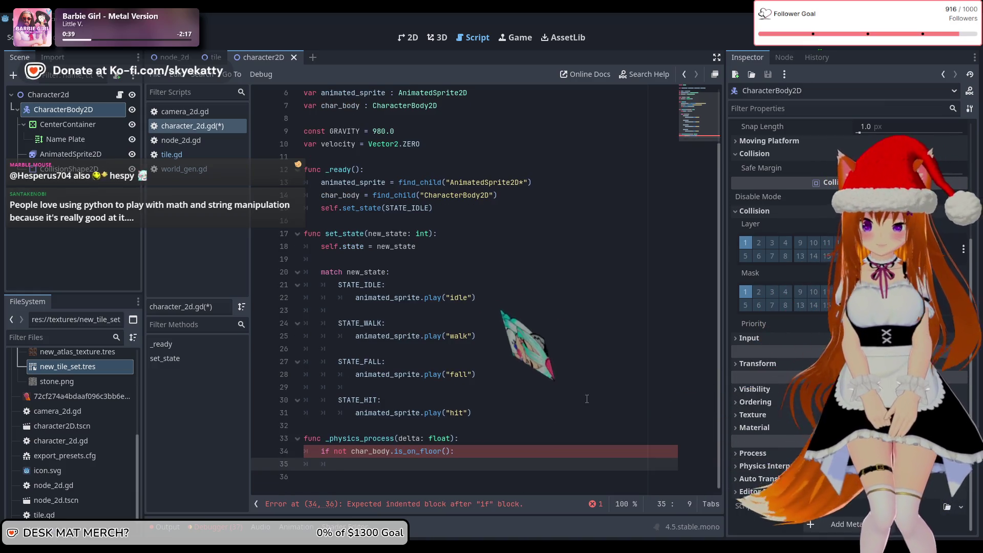
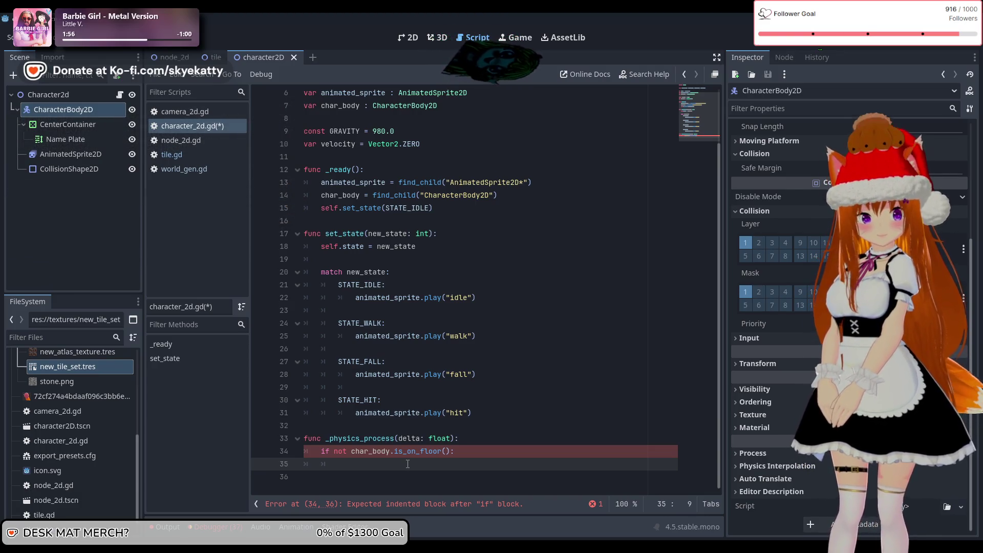
# Replace the stray letters on line 35 with velocity.y += GRAVITY * delta under the is_on_floor check
pyautogui.press('BackSpace')
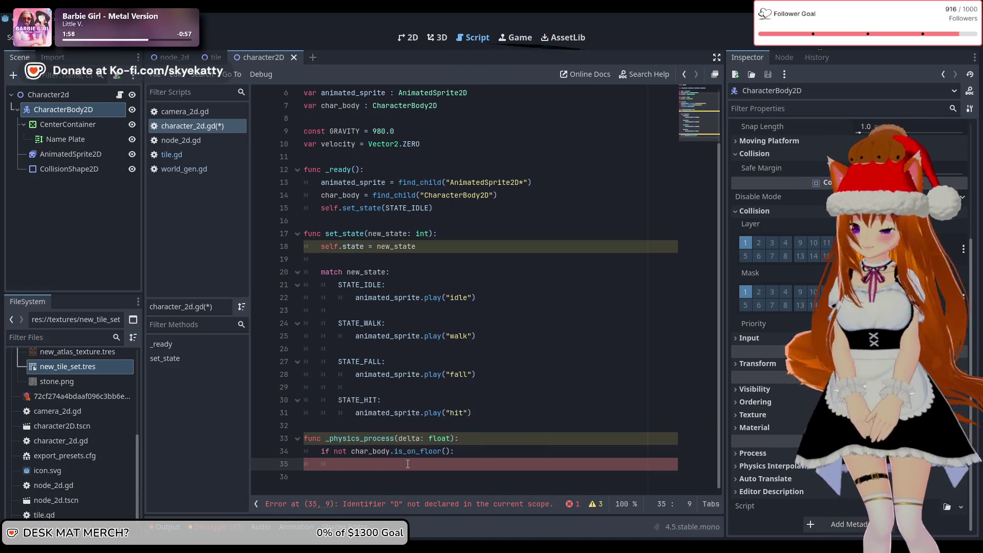
pyautogui.write('D')
pyautogui.press('BackSpace')
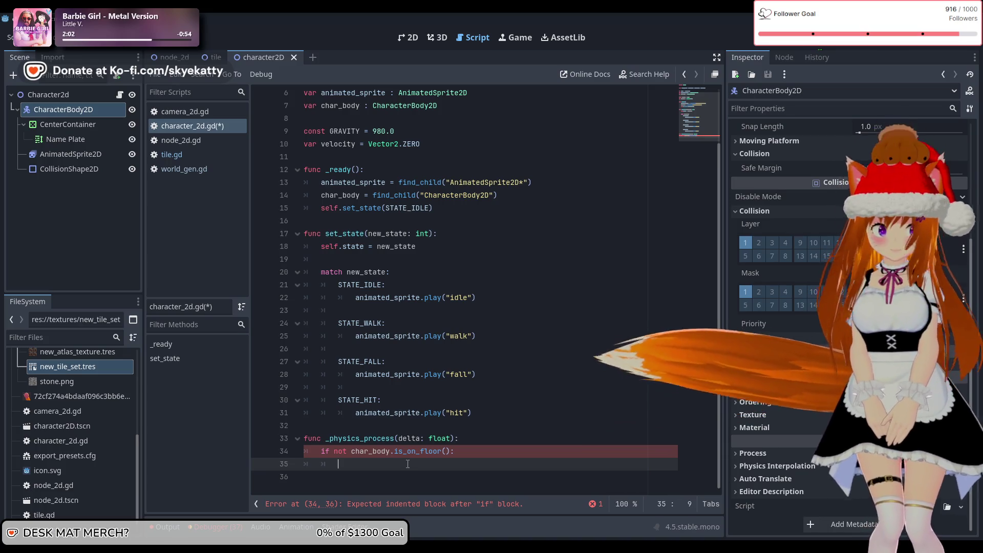
pyautogui.write('vel')
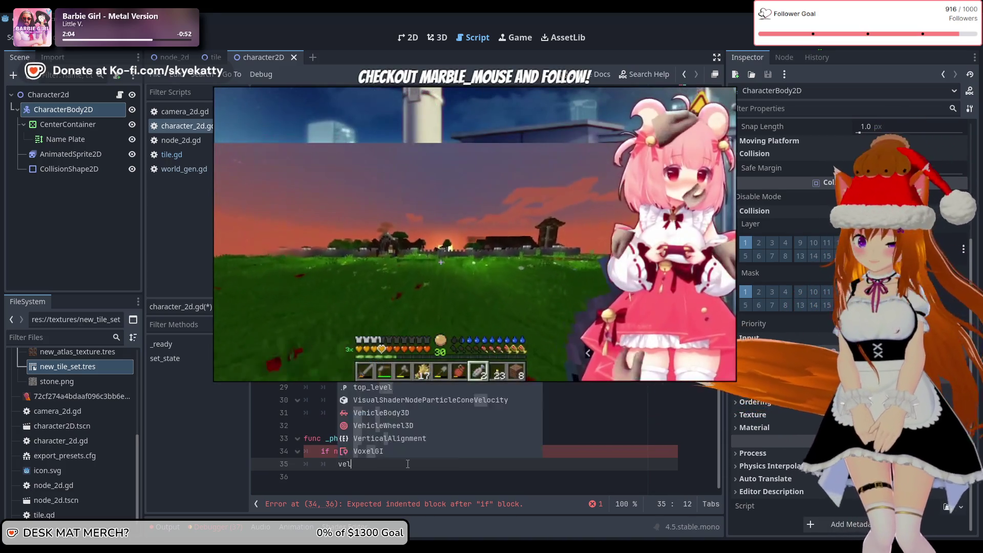
pyautogui.write('ocity')
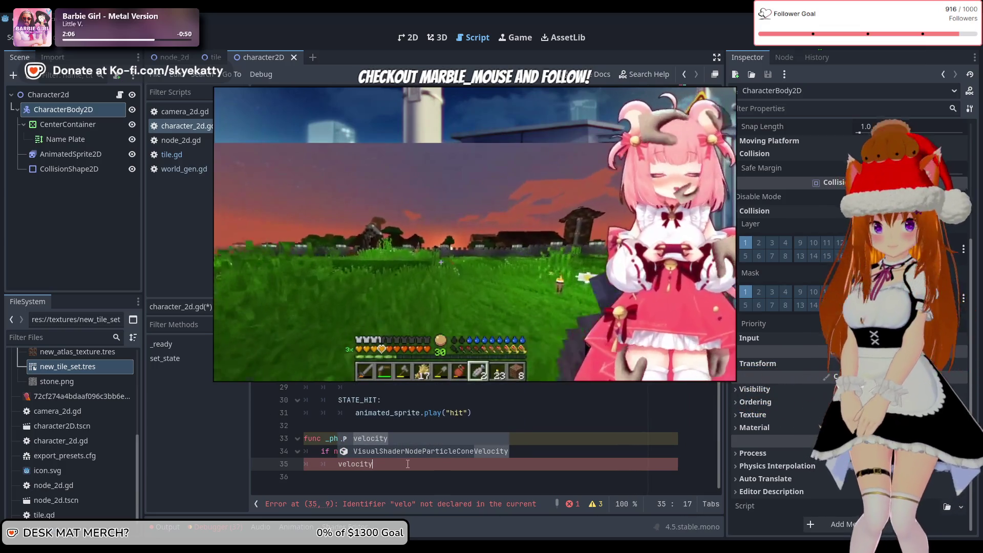
pyautogui.write('.y ')
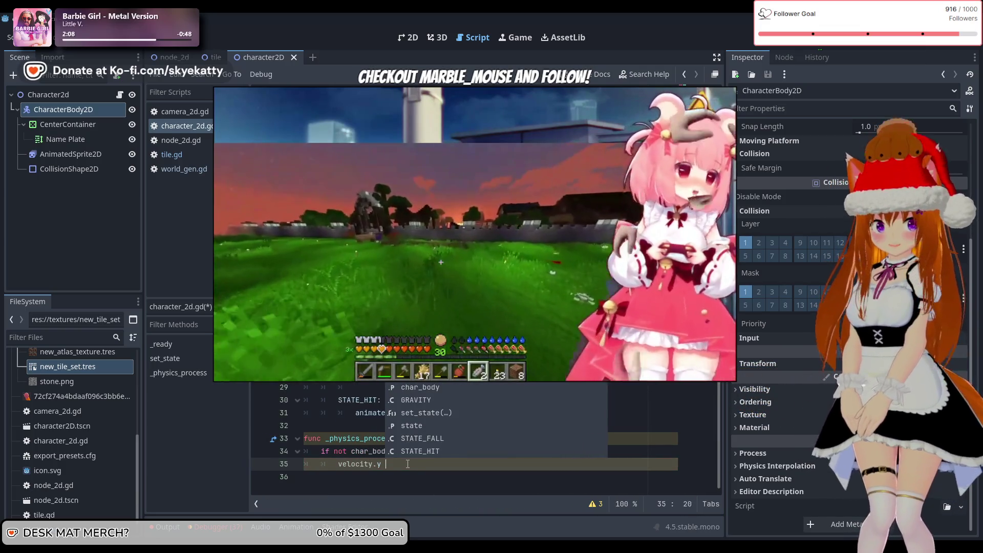
pyautogui.write('+= ')
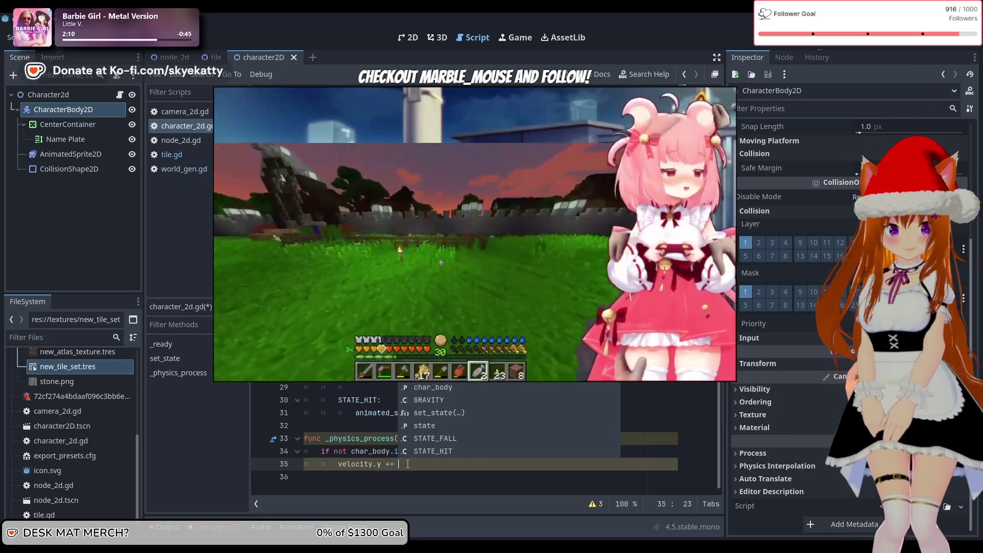
pyautogui.write('GRAVITY ')
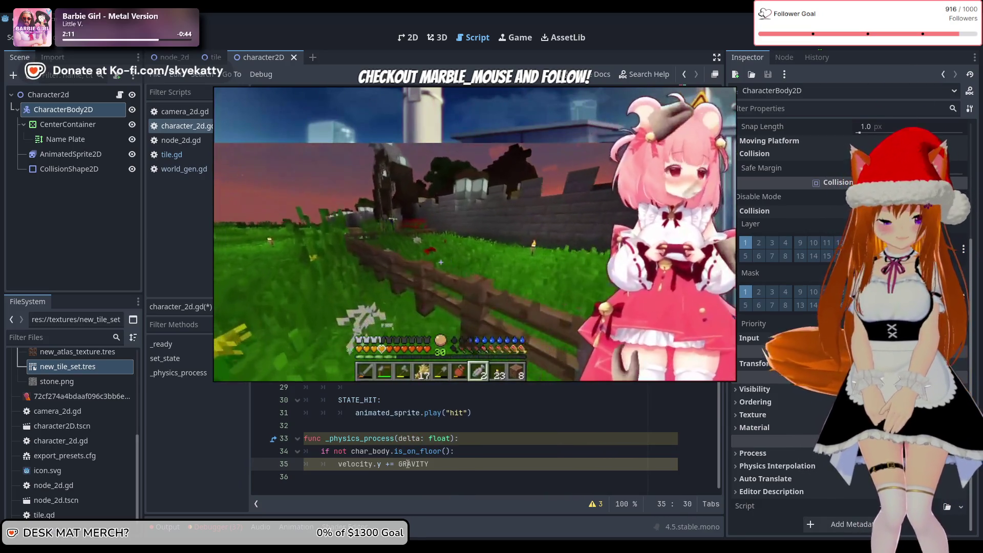
pyautogui.write('* delta')
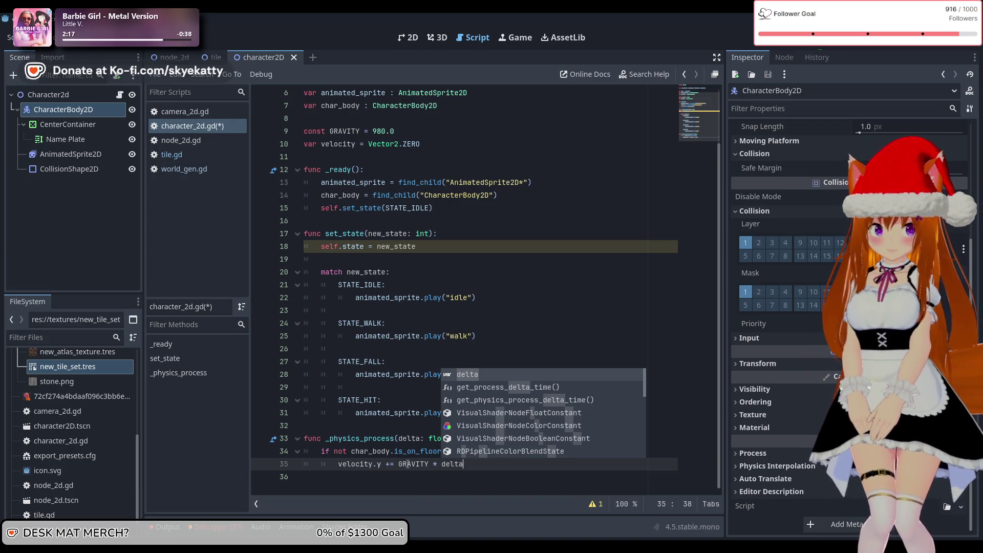
pyautogui.press('Escape')
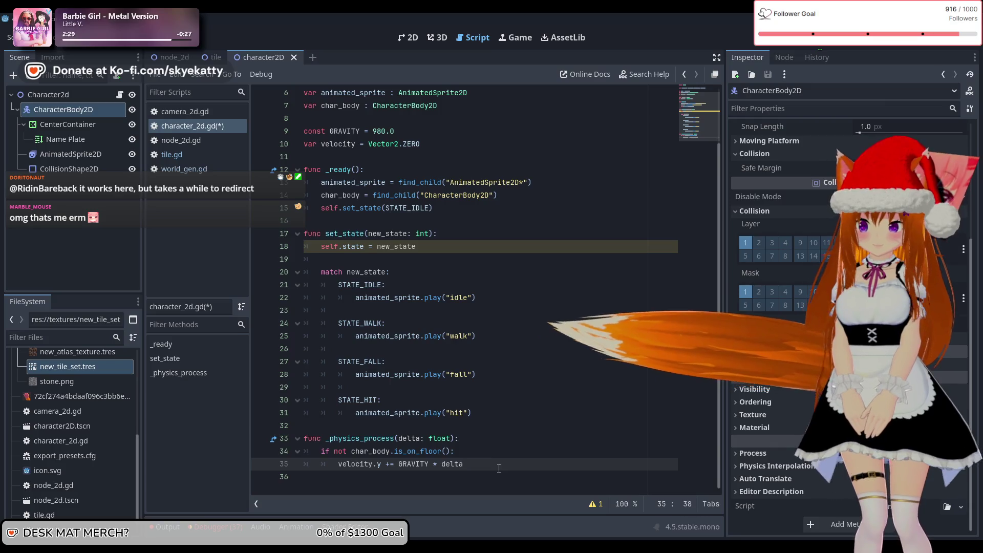
pyautogui.press('Return')
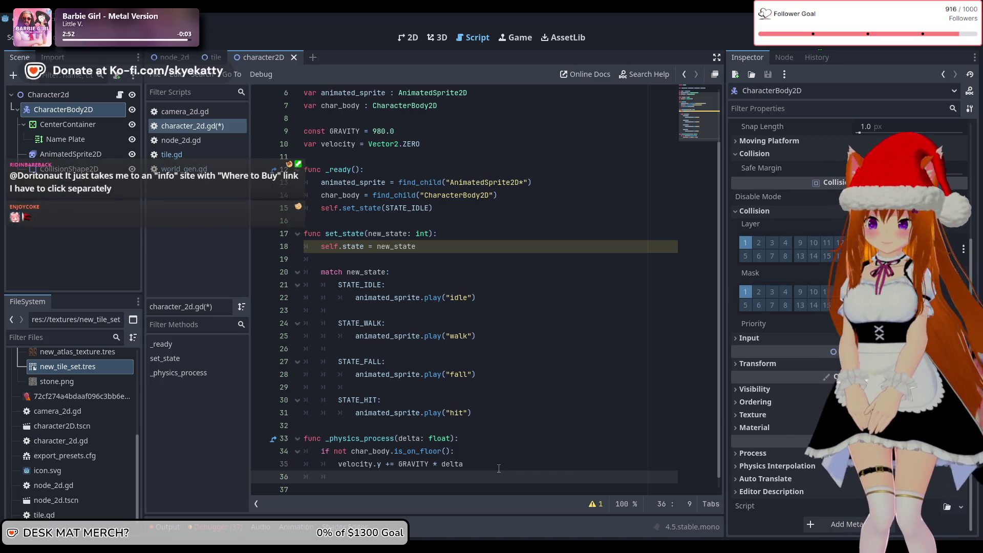
# Add a char_body.move_and_slide() call on a new line below the gravity statement
pyautogui.scroll(-1, 496, 459)
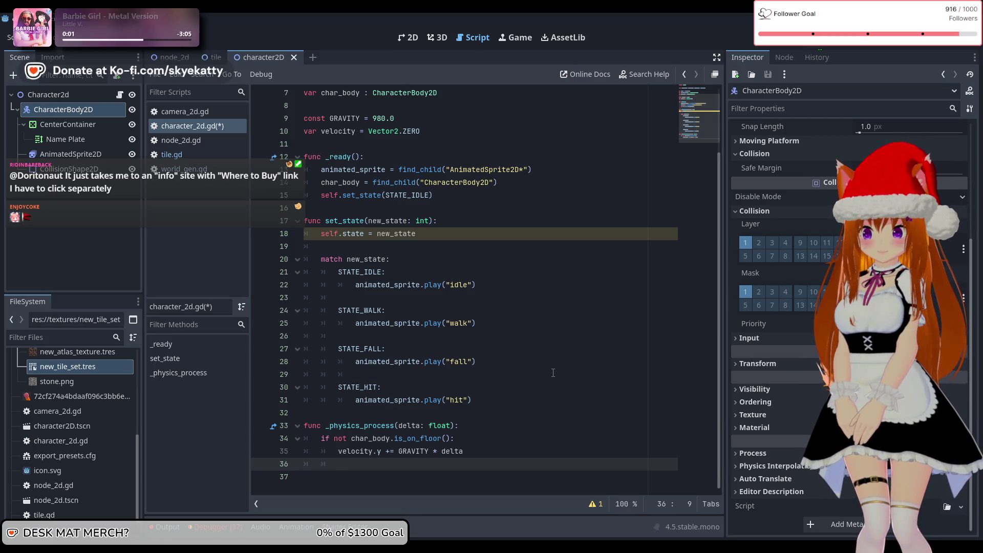
pyautogui.press('Return')
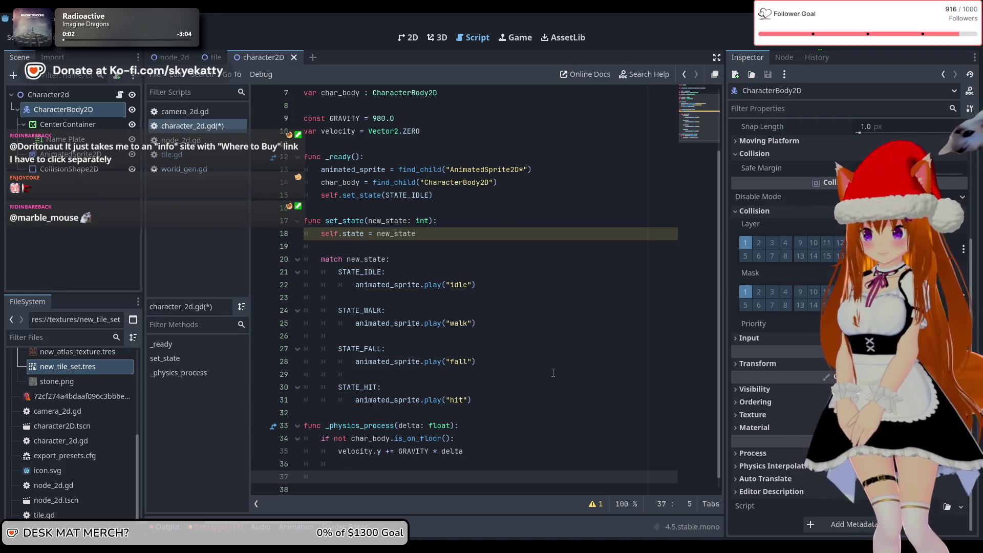
pyautogui.write('move_and')
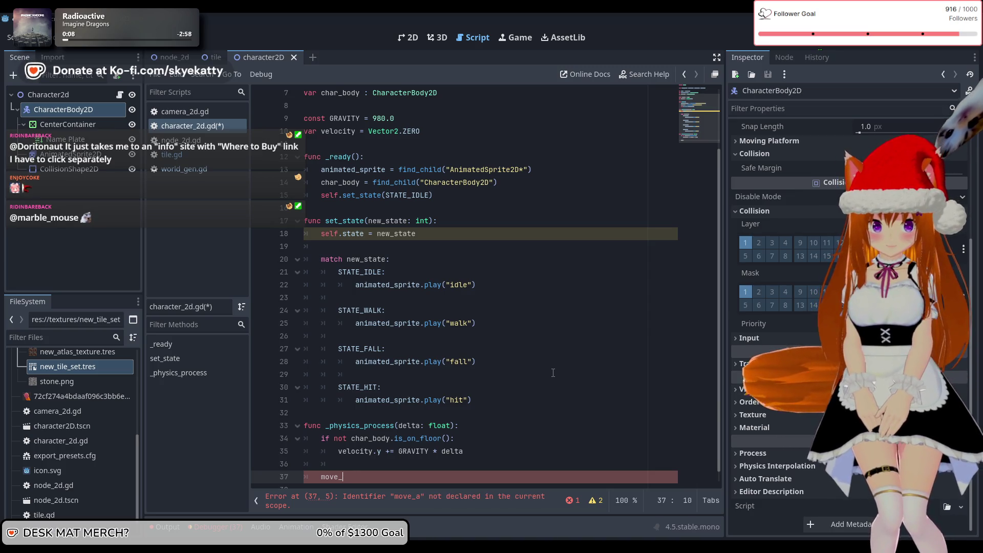
pyautogui.press('BackSpace')
pyautogui.press('BackSpace')
pyautogui.press('BackSpace')
pyautogui.write('char')
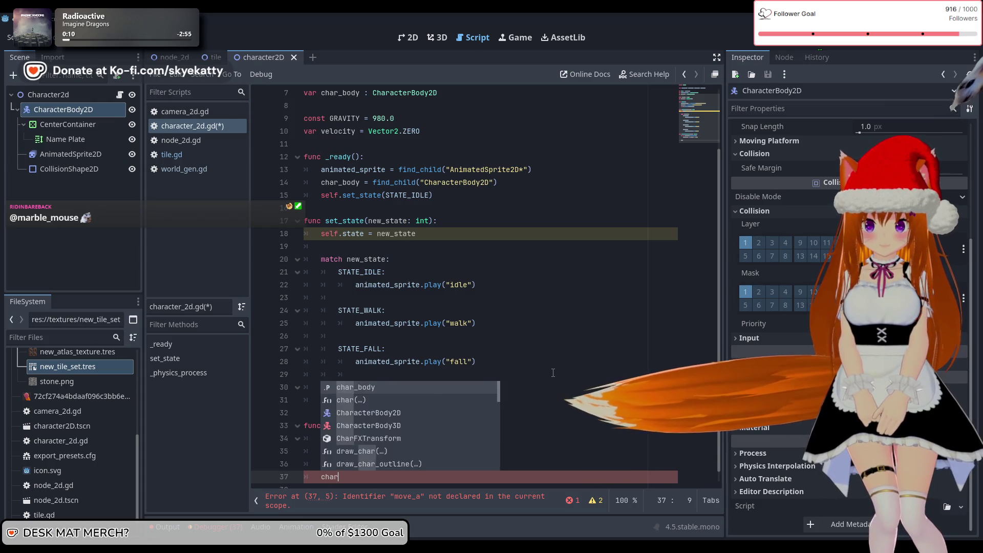
pyautogui.write('_body.')
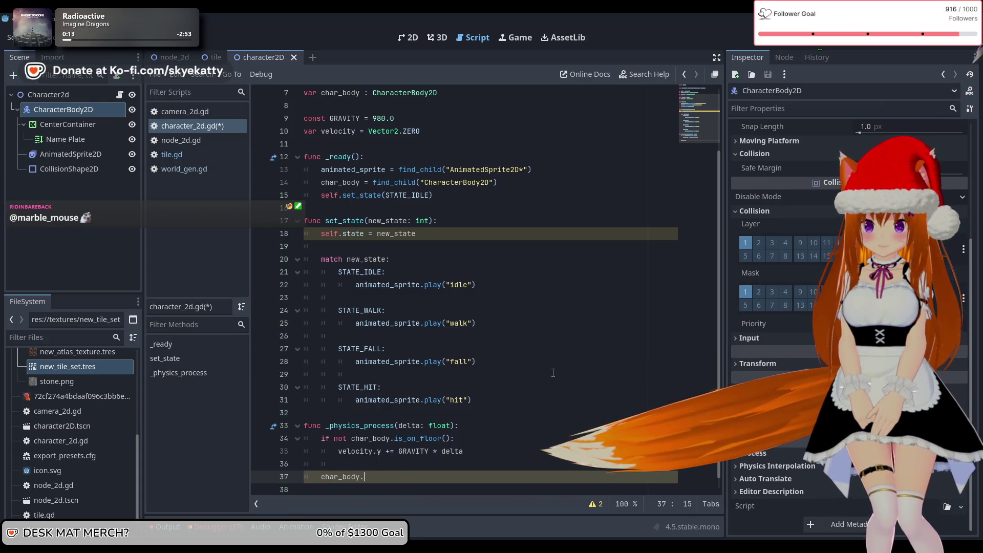
pyautogui.write('move')
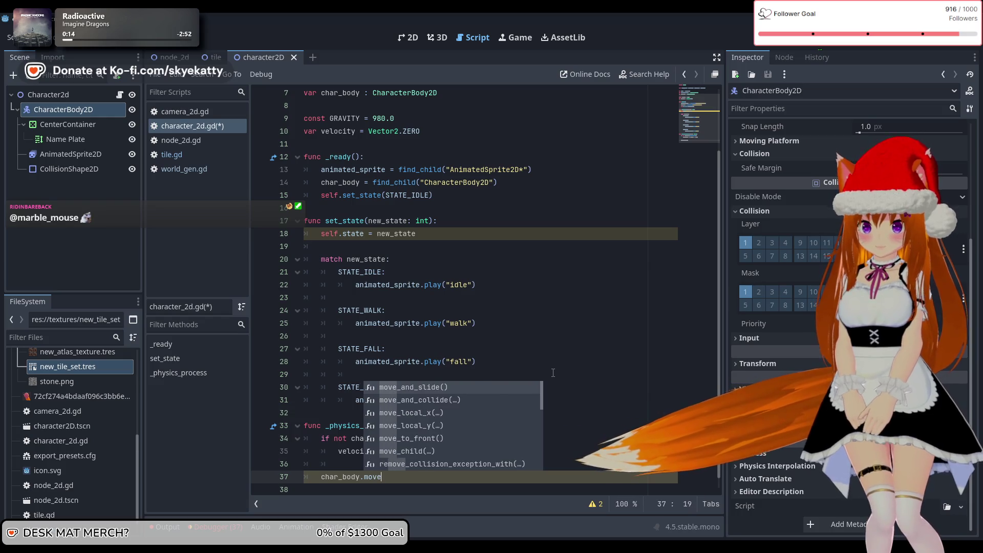
pyautogui.press('Return')
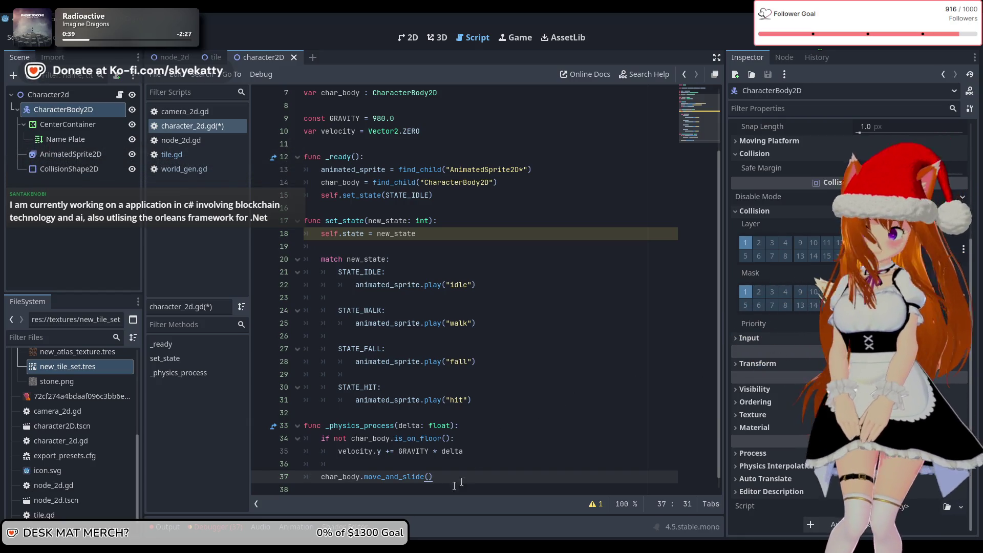
pyautogui.doubleClick(423, 477)
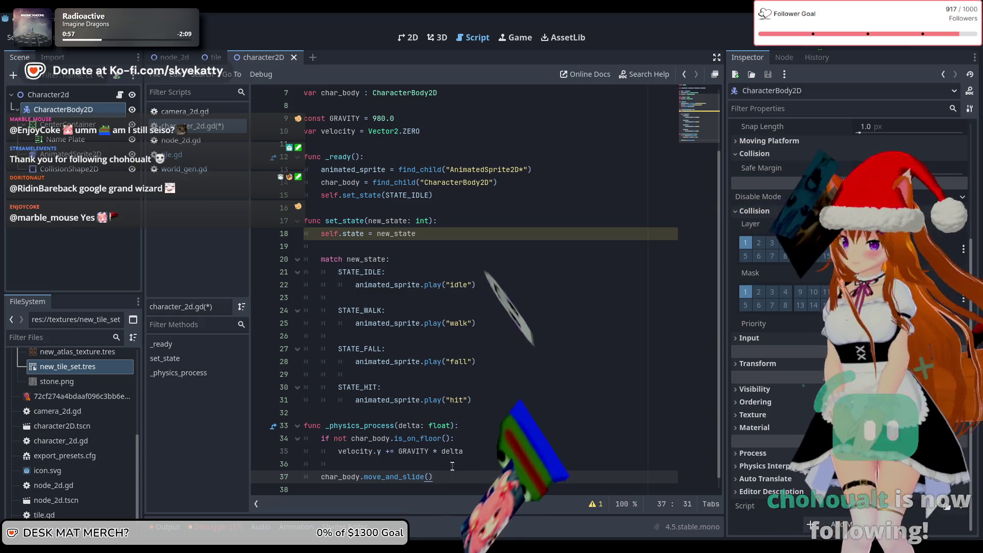
pyautogui.press('Home')
pyautogui.press('Return')
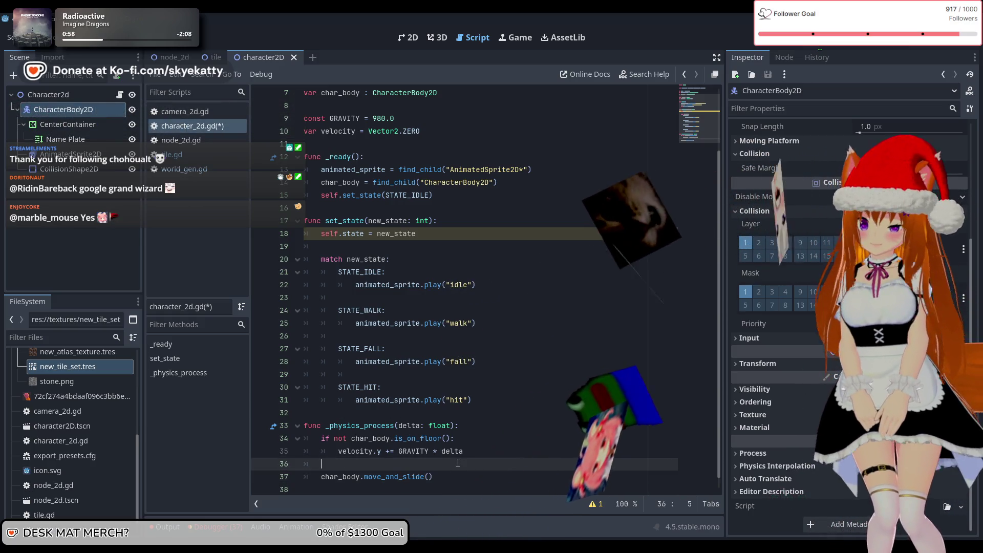
pyautogui.press('Up')
pyautogui.write('char_b')
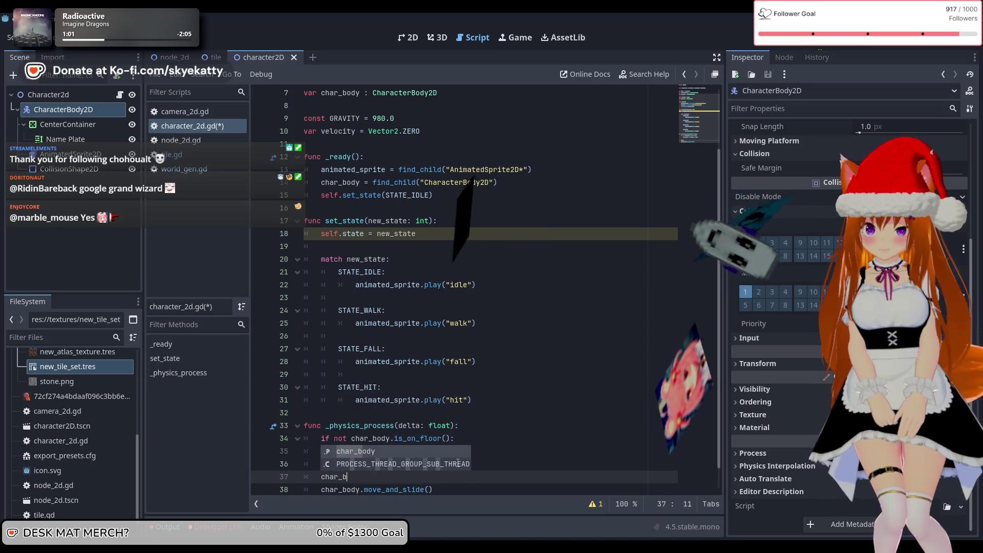
pyautogui.write('ody.vel')
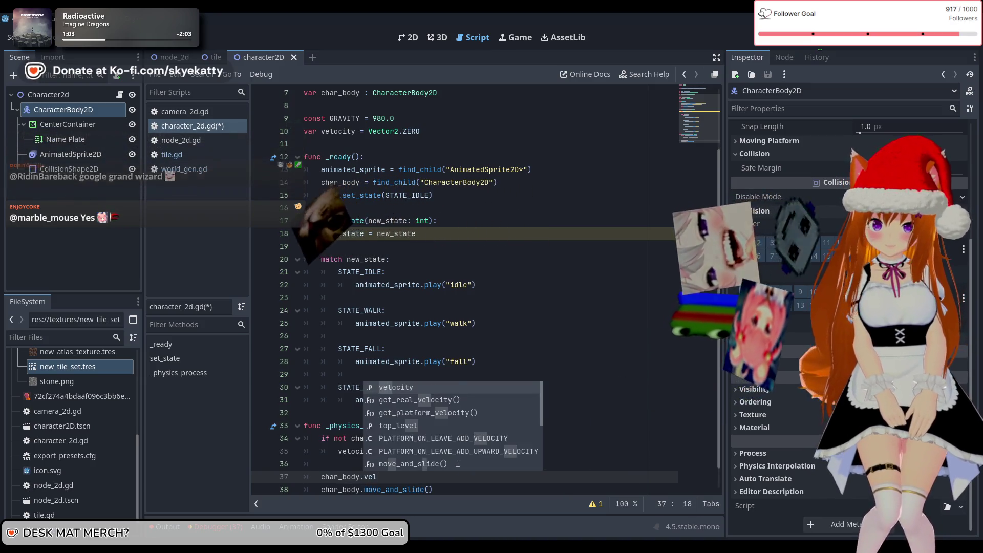
pyautogui.press('Return')
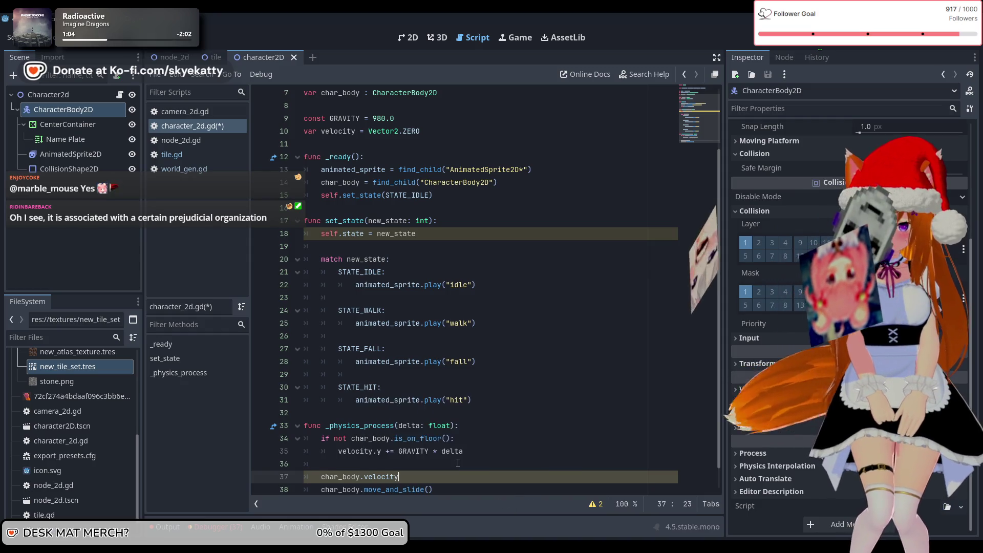
pyautogui.write('= ')
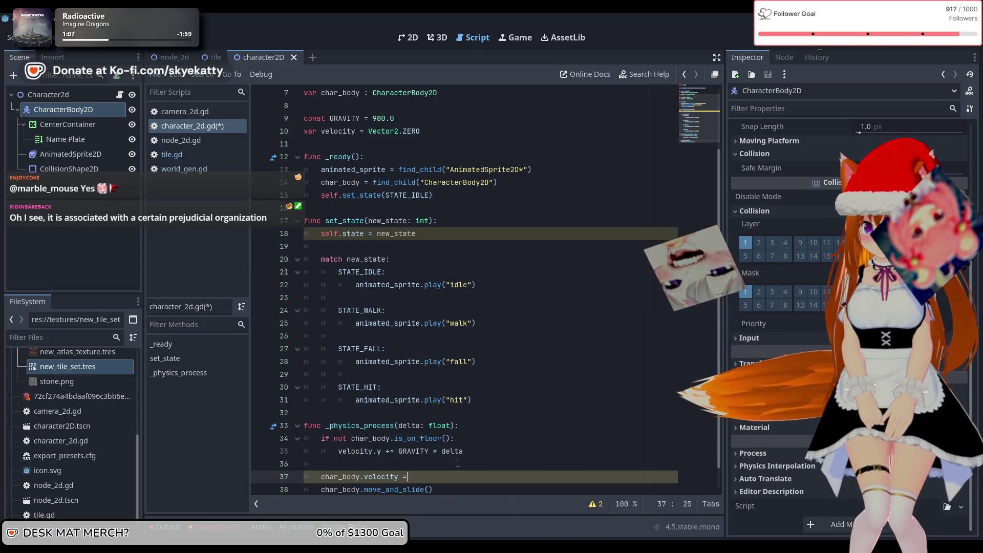
pyautogui.write('self.v')
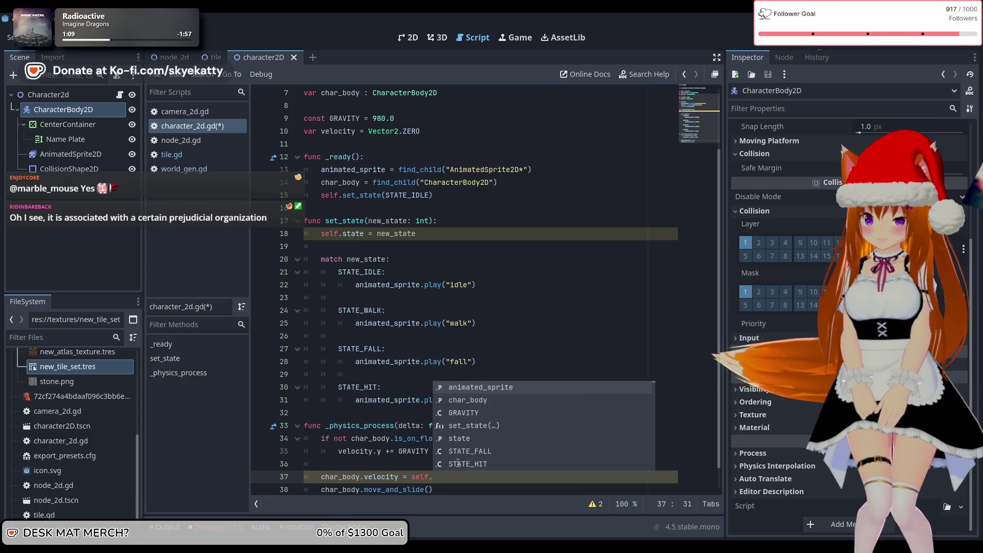
pyautogui.press('Return')
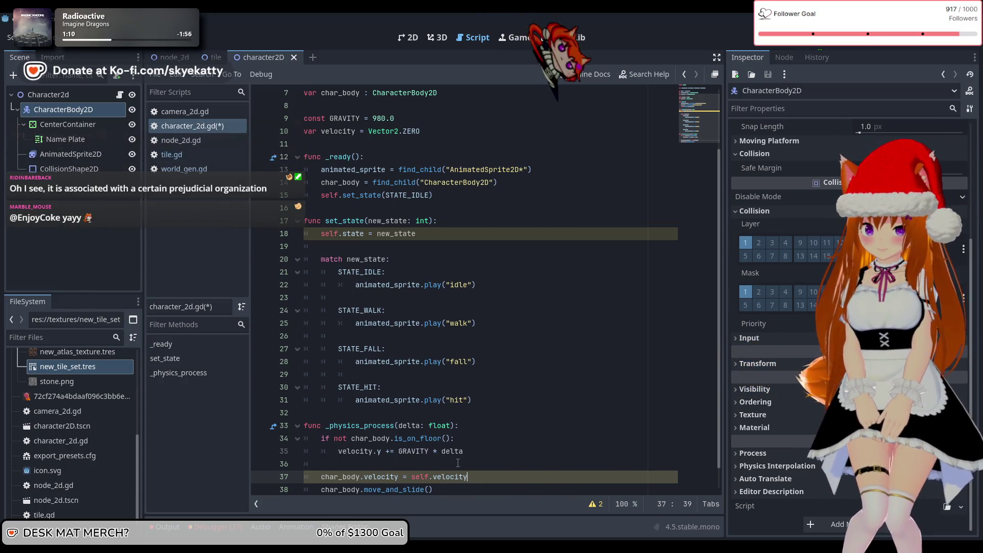
pyautogui.click(458, 463)
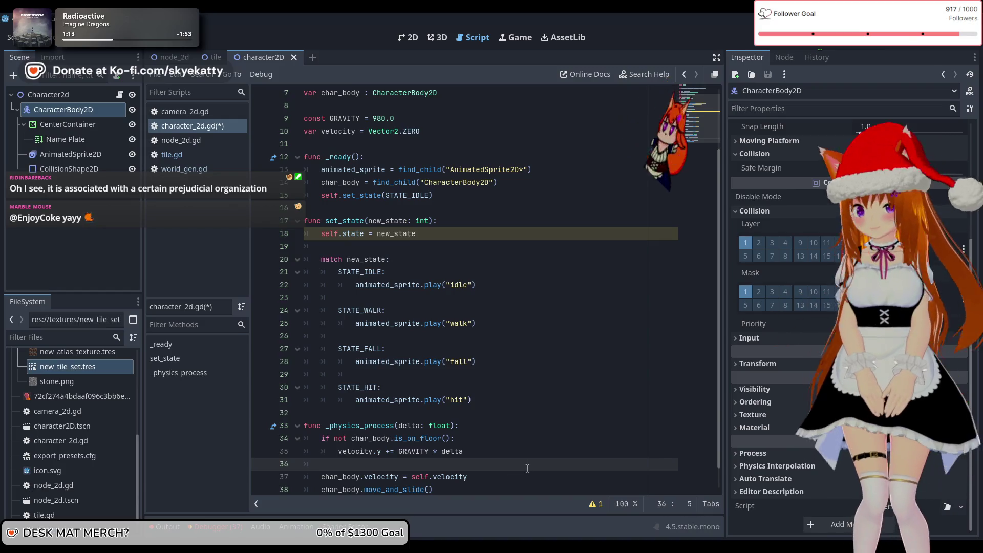
pyautogui.scroll(-1, 527, 468)
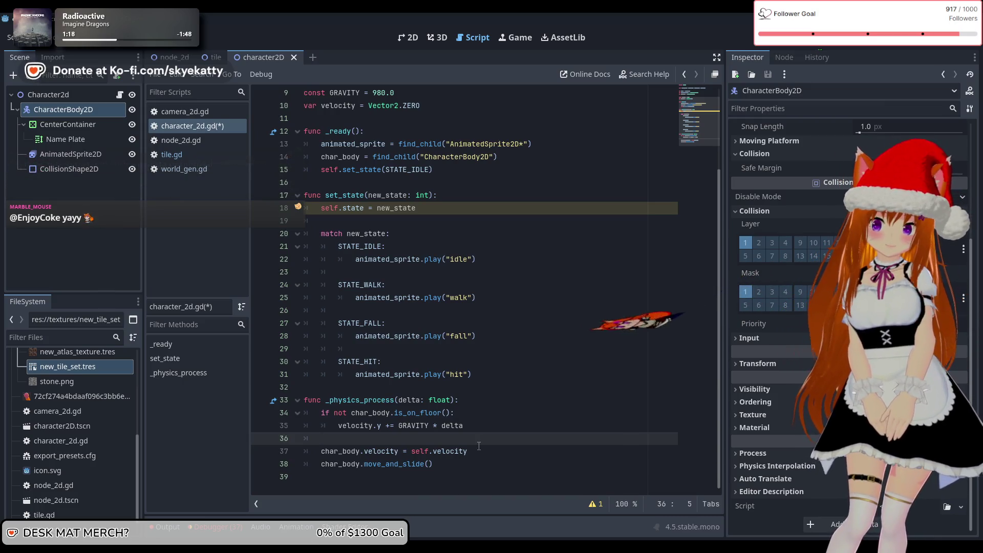
pyautogui.moveTo(462, 450); pyautogui.dragTo(261, 453)
pyautogui.press('BackSpace')
pyautogui.press('BackSpace')
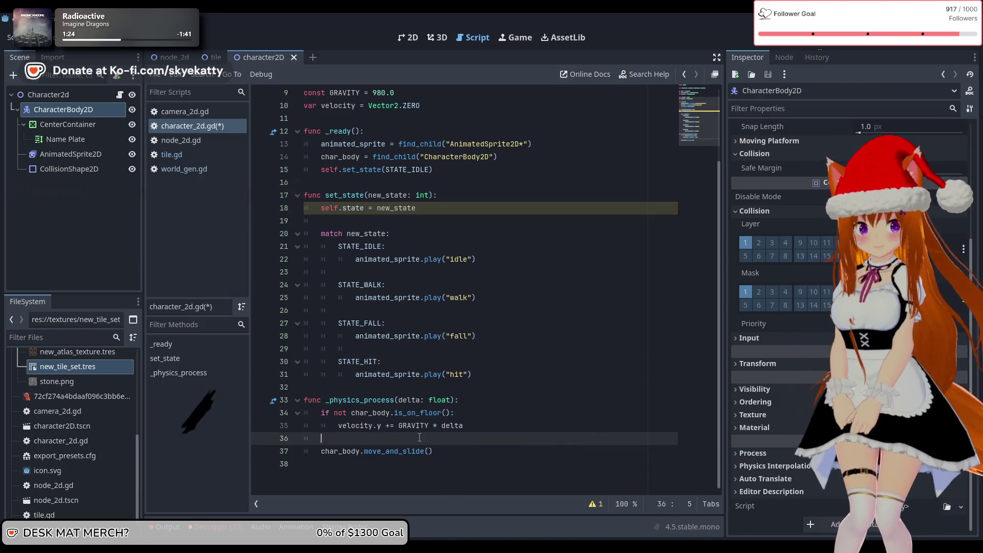
# Delete the unused 'var velocity = Vector2.ZERO' declaration
pyautogui.scroll(3, 352, 252)
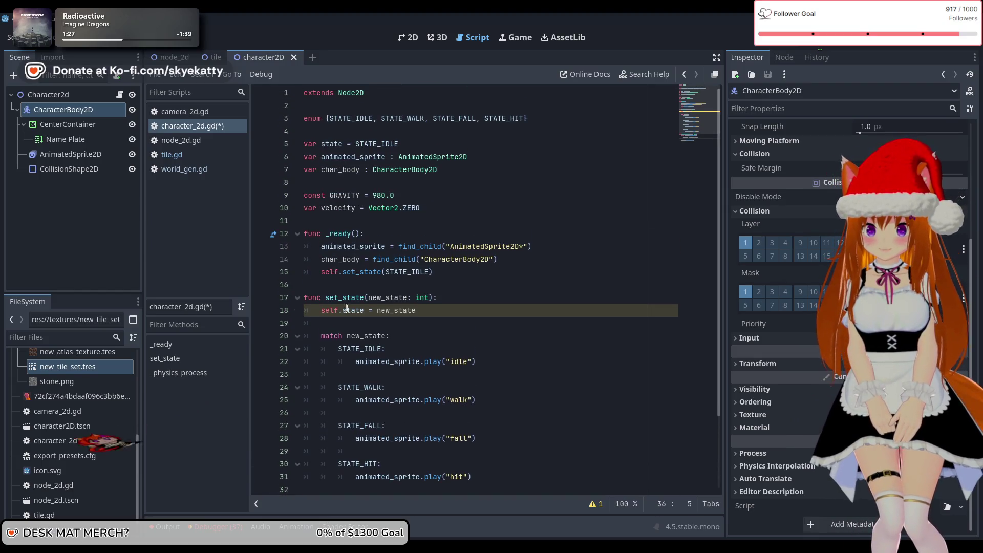
pyautogui.scroll(-3, 347, 308)
pyautogui.scroll(3, 357, 416)
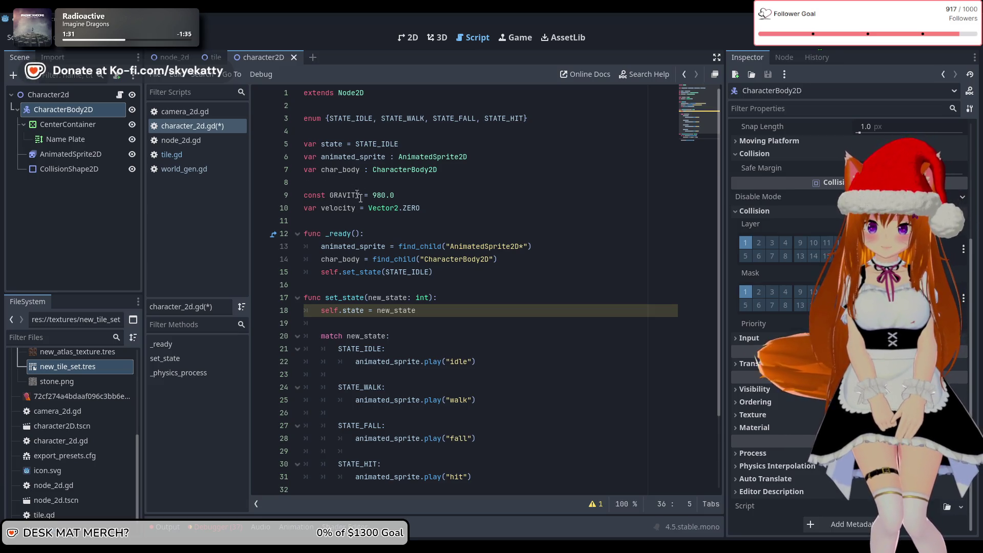
pyautogui.moveTo(431, 208); pyautogui.dragTo(297, 218)
pyautogui.press('BackSpace')
pyautogui.press('BackSpace')
pyautogui.scroll(-3, 430, 257)
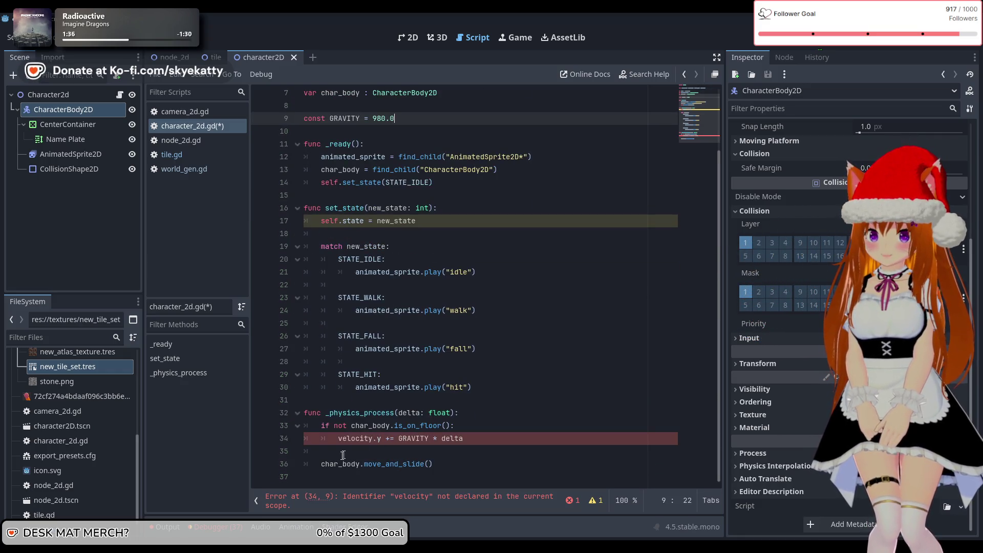
# Change the gravity line to char_body.velocity.y and remove the blank line before move_and_slide()
pyautogui.click(339, 439)
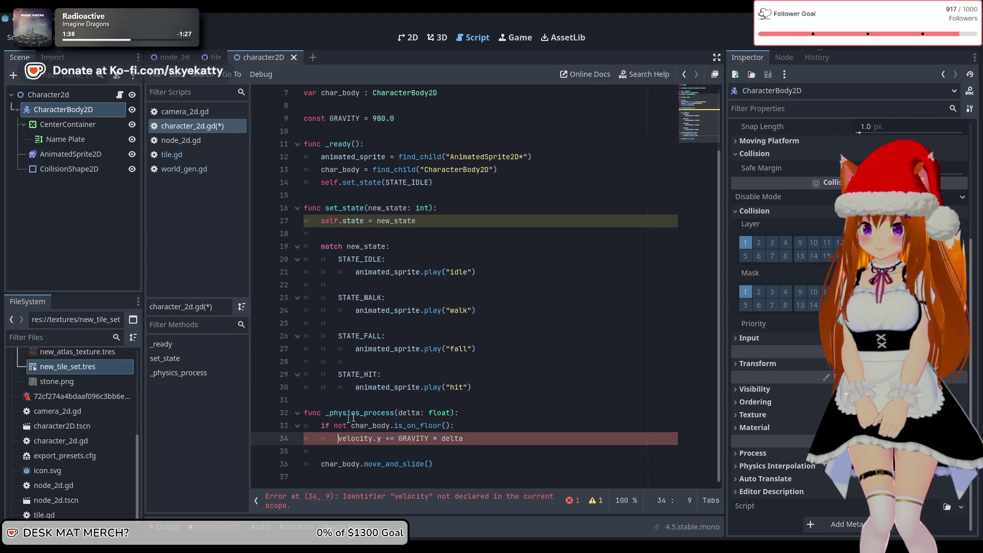
pyautogui.write('char')
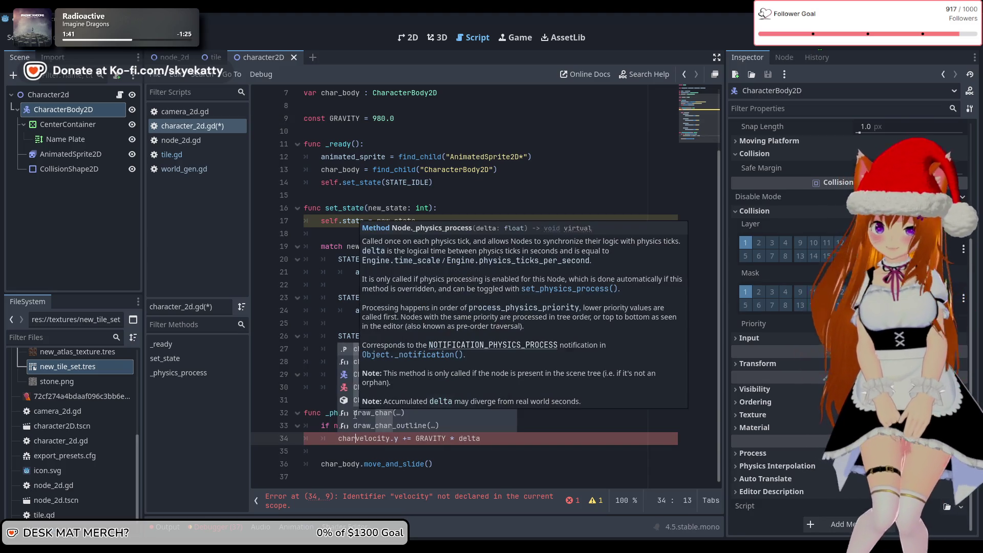
pyautogui.write('_body.')
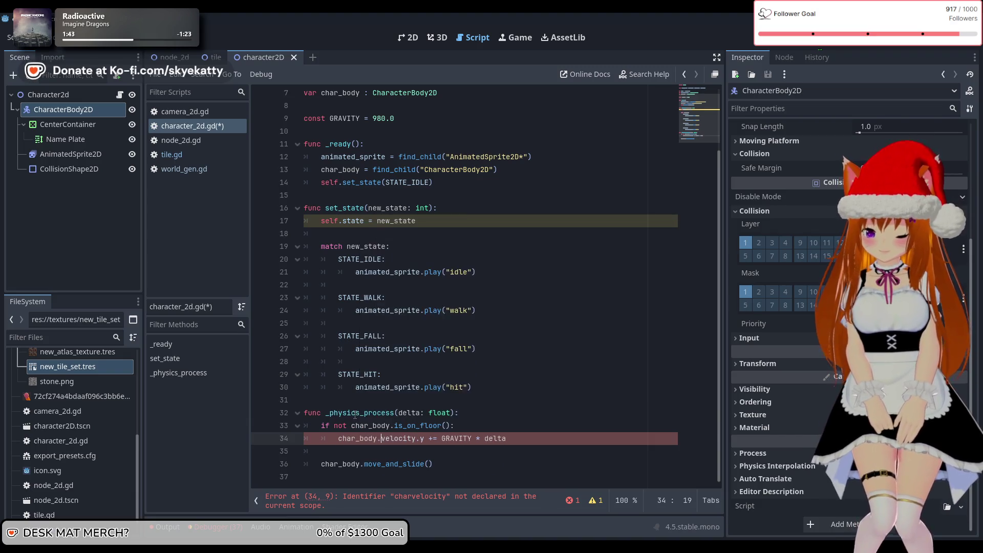
pyautogui.click(418, 464)
pyautogui.click(462, 440)
pyautogui.press('Down')
pyautogui.press('Down')
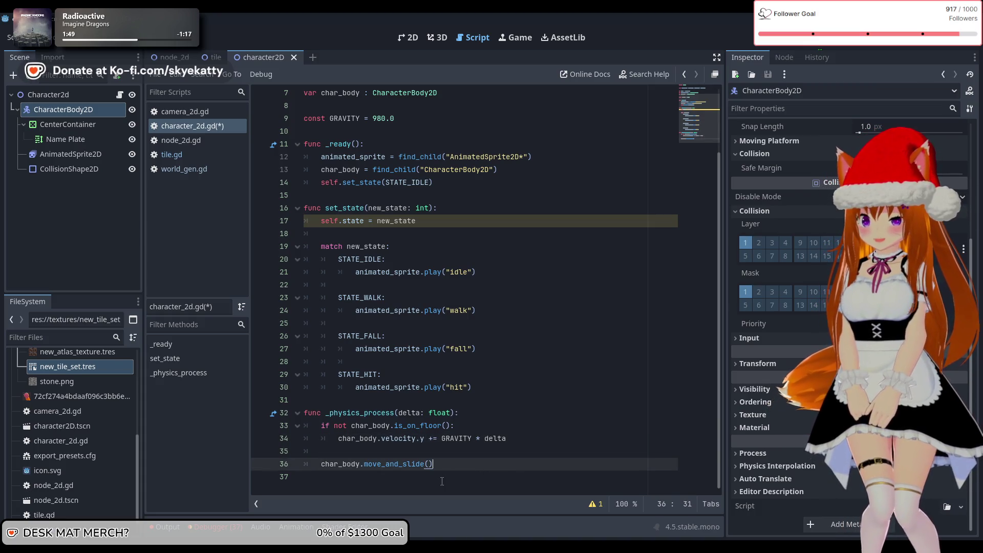
pyautogui.click(347, 455)
pyautogui.press('BackSpace')
pyautogui.press('BackSpace')
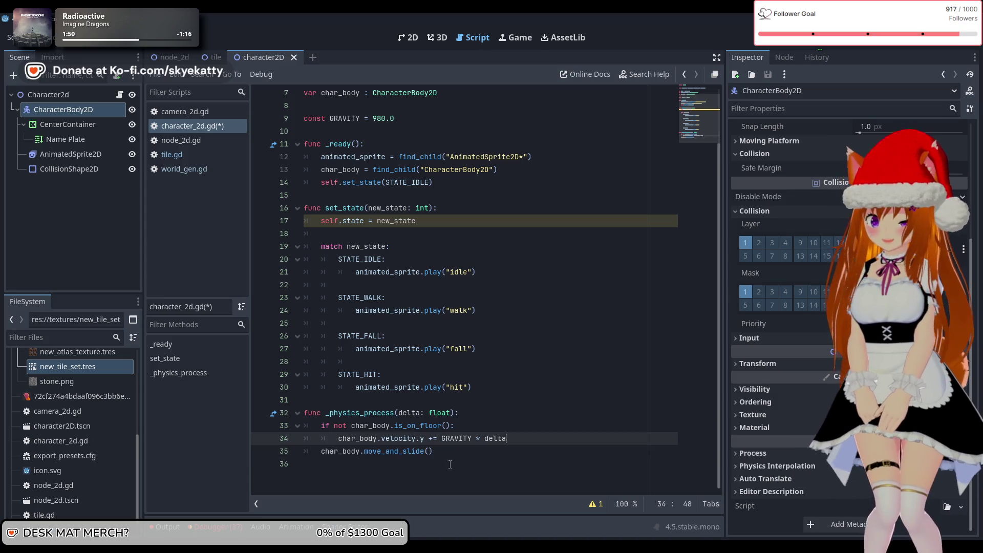
pyautogui.click(527, 471)
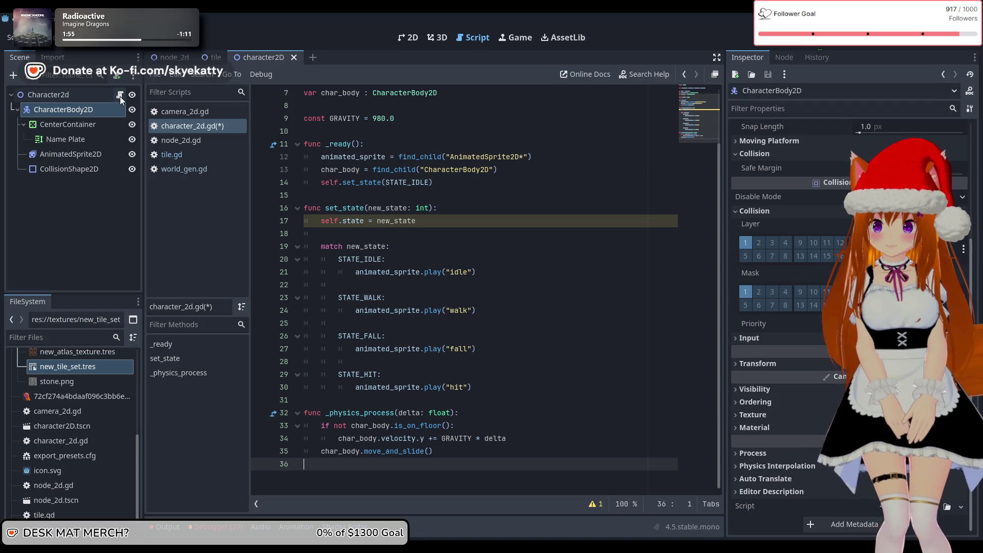
# Save the scene and character_2d.gd with Ctrl+S
pyautogui.click(73, 255)
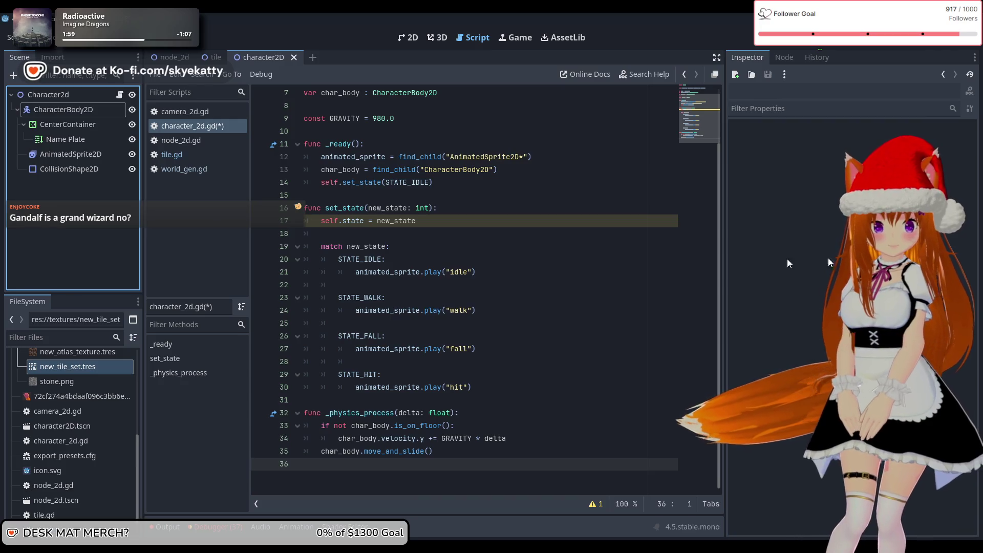
pyautogui.hotkey('ctrl', 's')
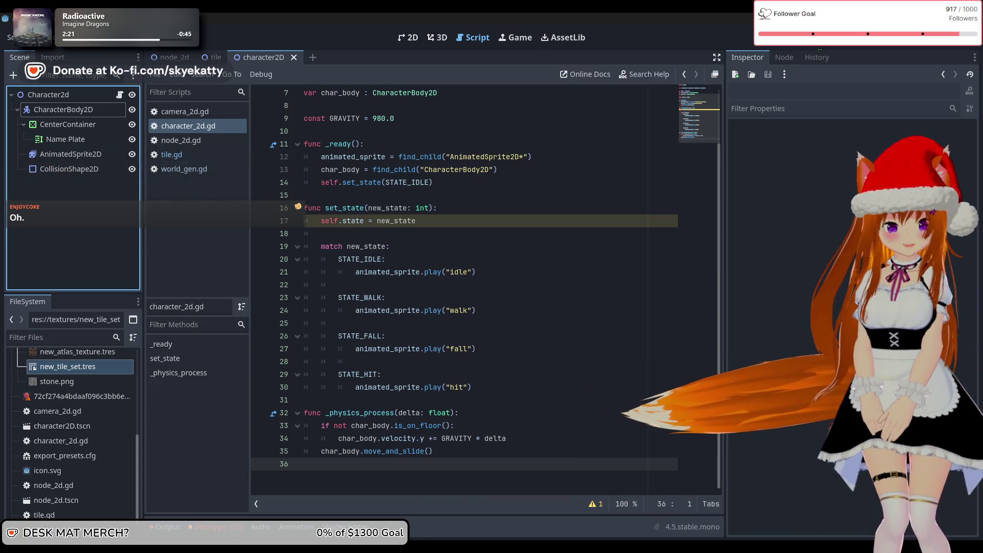
pyautogui.click(501, 285)
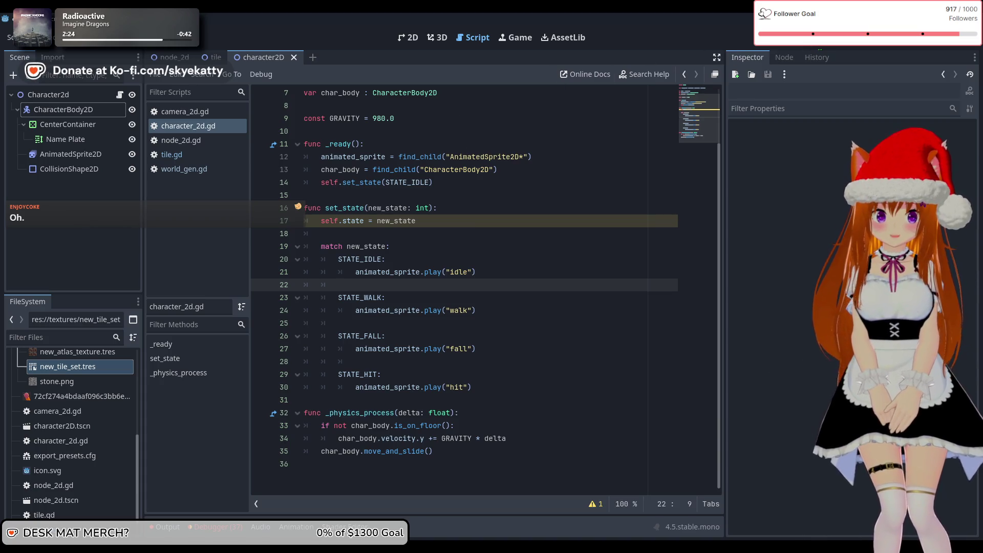
# Run the project, then start setting new_player.global_position to a Vector2 in tile.gd
pyautogui.click(807, 44)
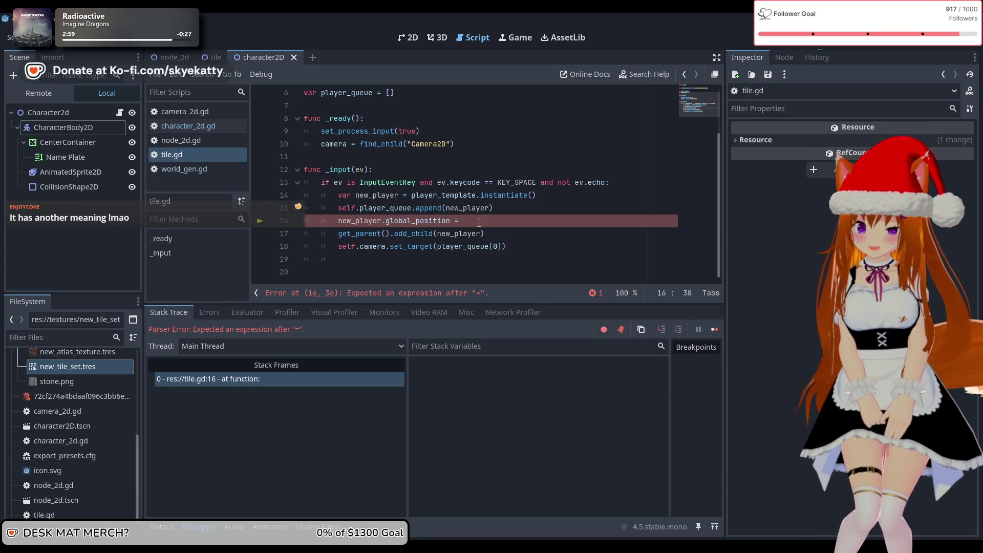
pyautogui.write('S')
pyautogui.press('BackSpace')
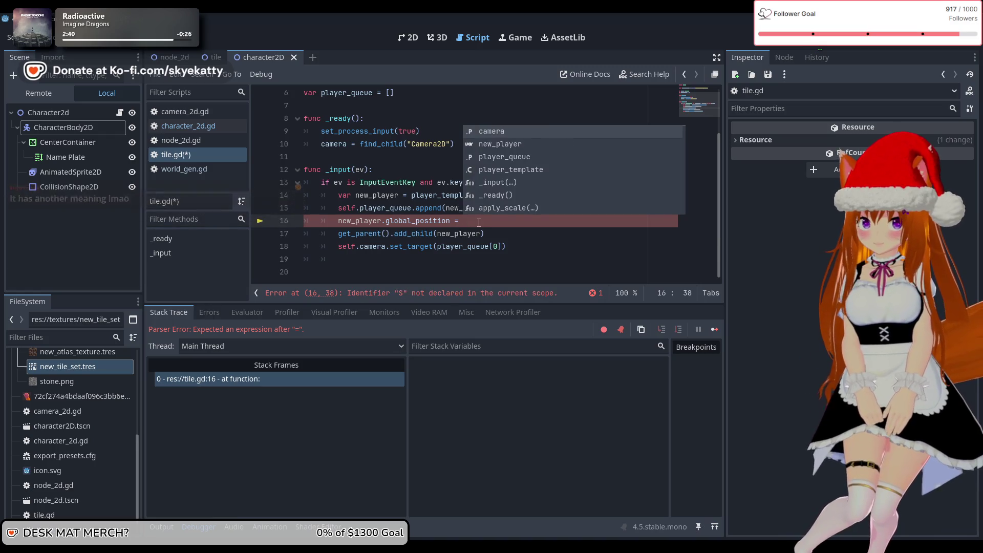
pyautogui.write('Ve')
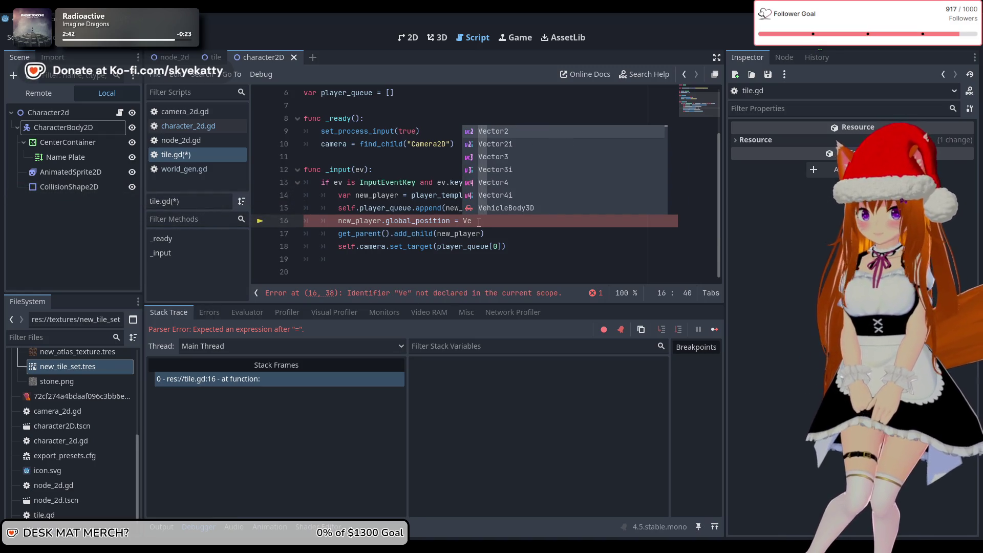
pyautogui.press('Return')
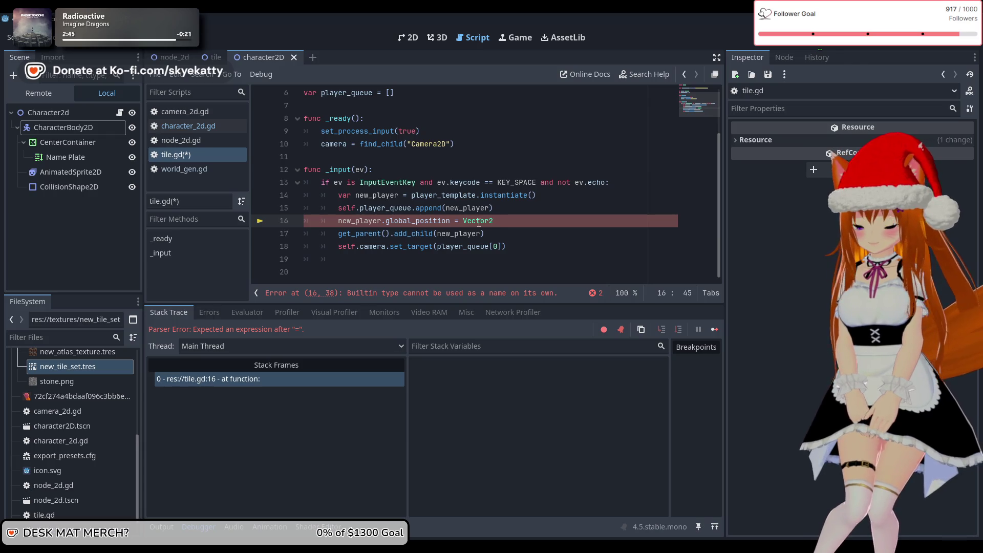
pyautogui.press('Left')
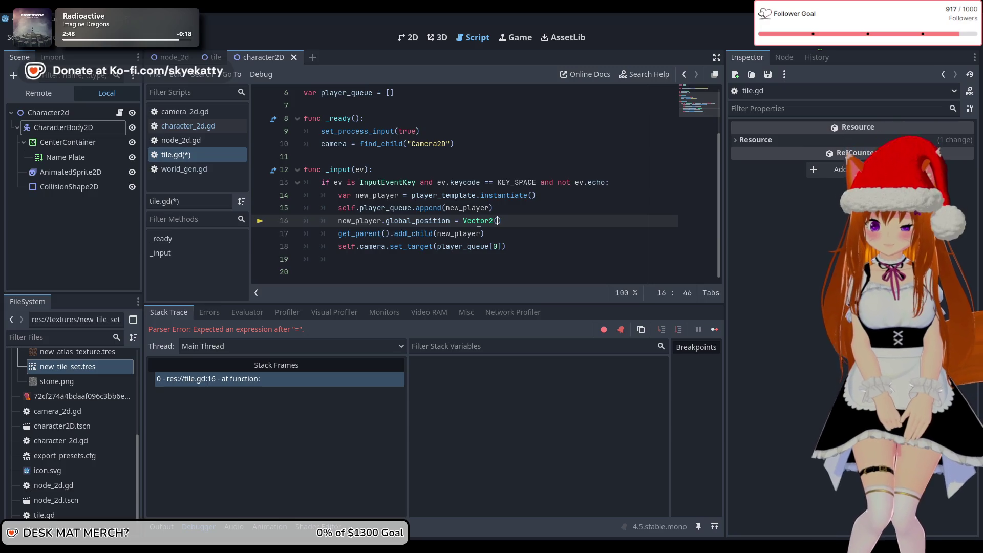
pyautogui.write('10')
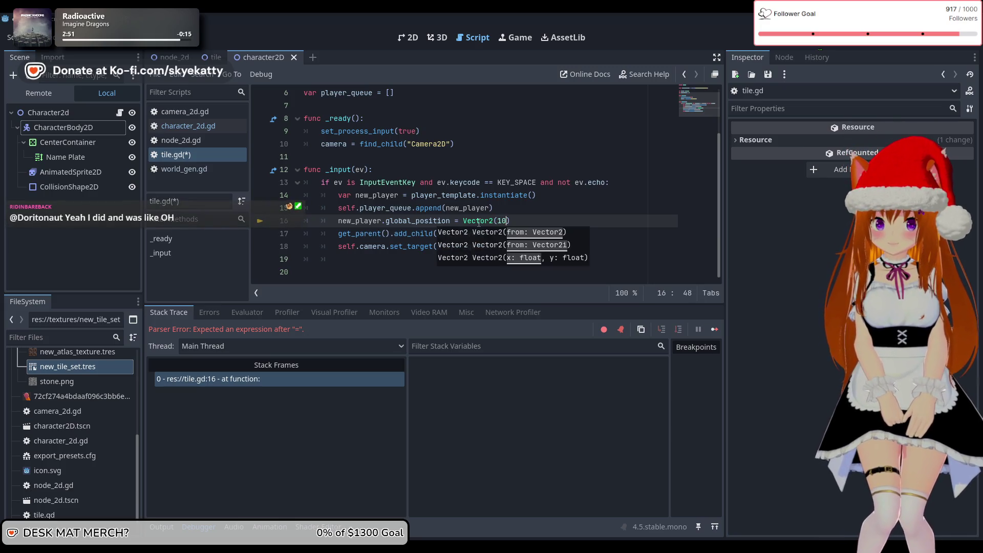
pyautogui.write('0')
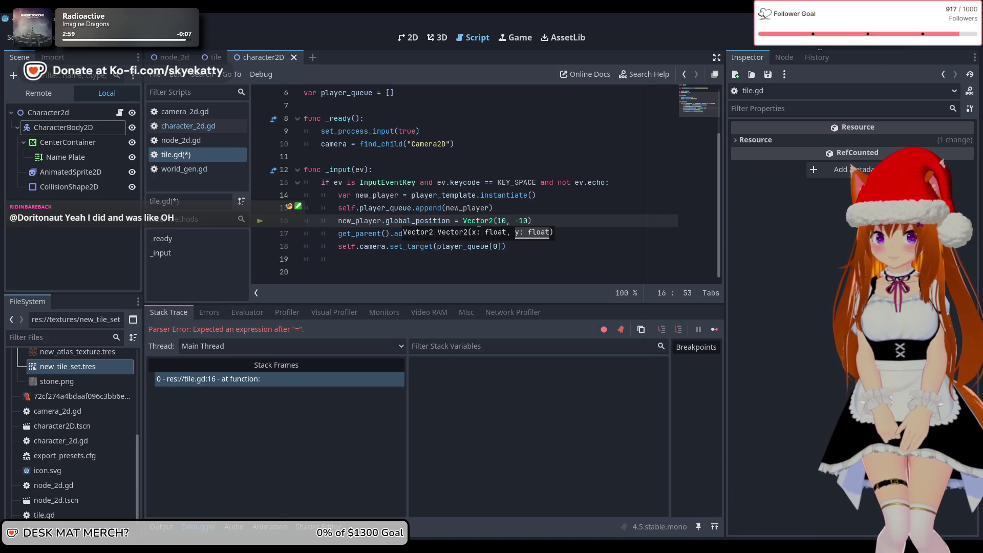
# Finish the spawn position as Vector2(32, -32) and stop the running game
pyautogui.click(563, 220)
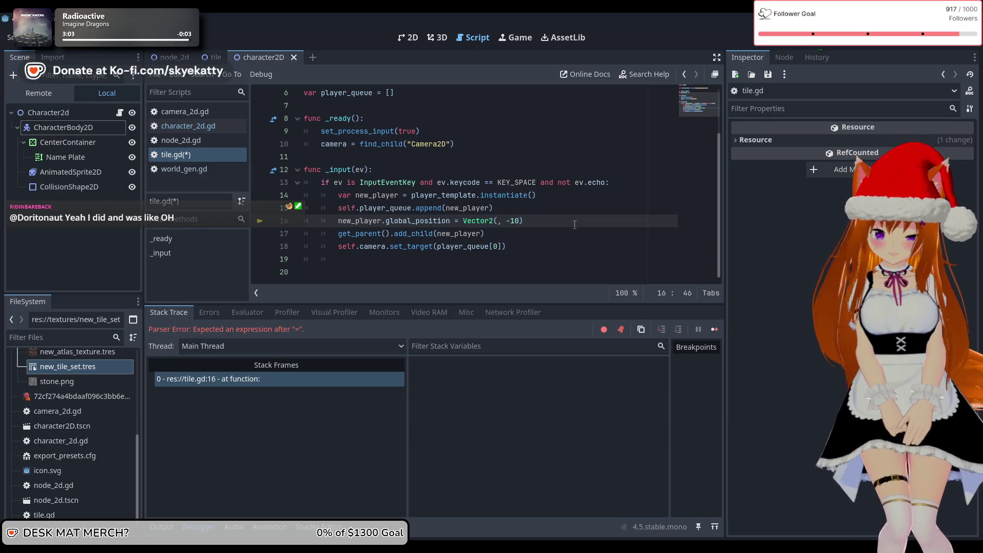
pyautogui.write('32')
pyautogui.press('Right')
pyautogui.press('Right')
pyautogui.press('Right')
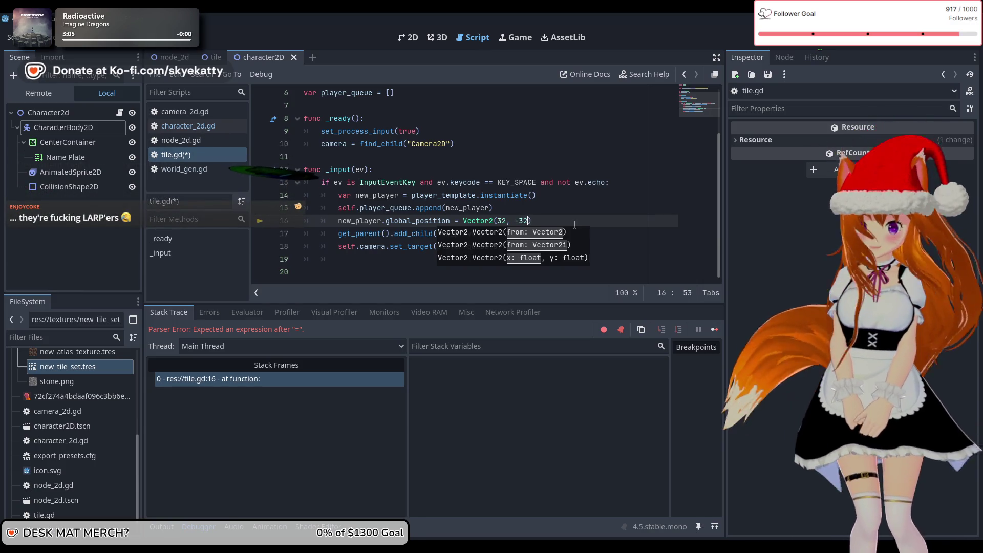
pyautogui.write('32')
pyautogui.press('Down')
pyautogui.click(569, 252)
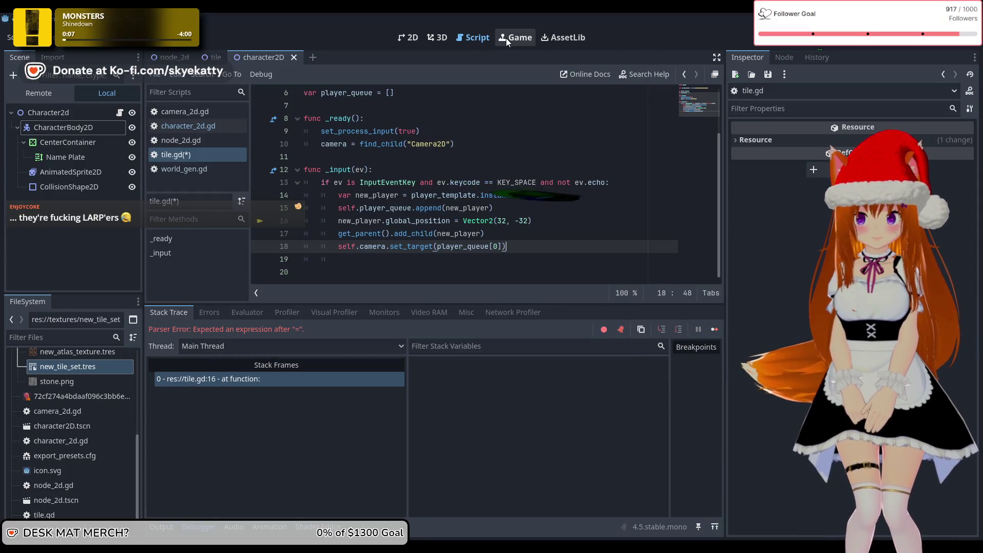
pyautogui.press('F8')
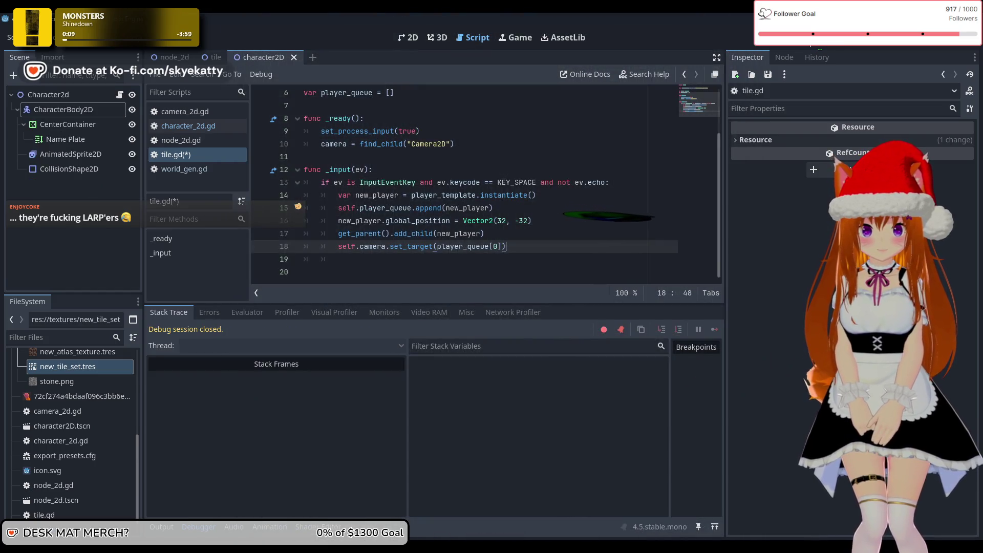
pyautogui.press('F5')
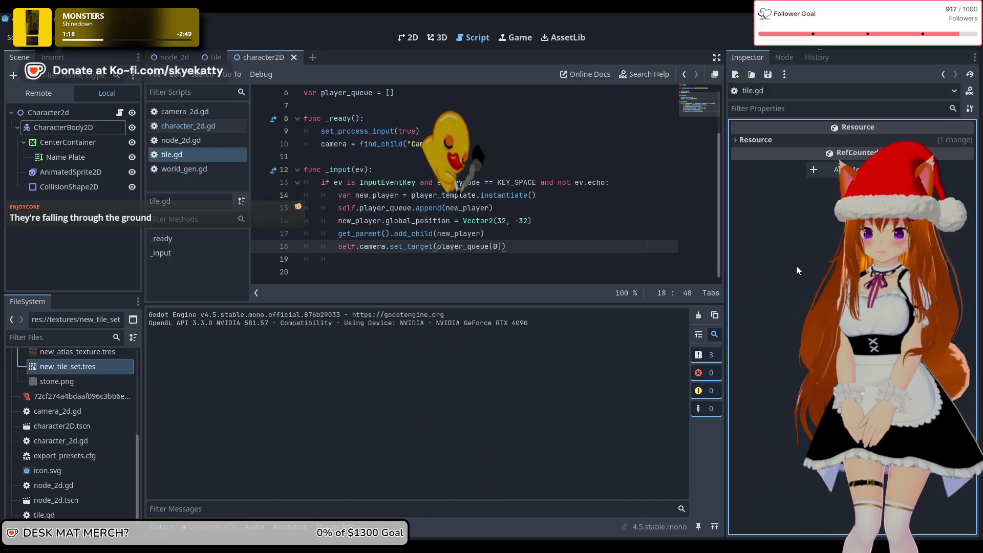
pyautogui.moveTo(533, 538)
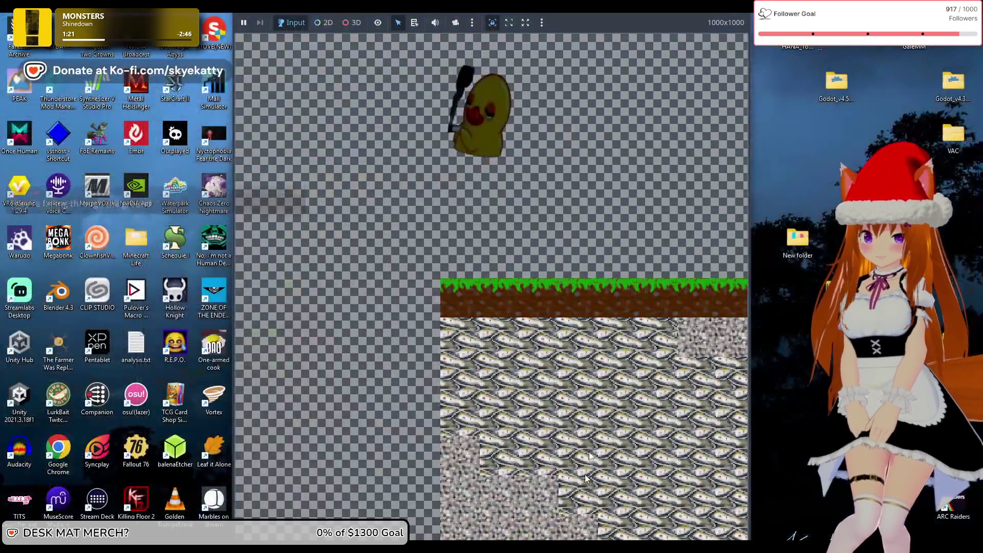
pyautogui.click(593, 512)
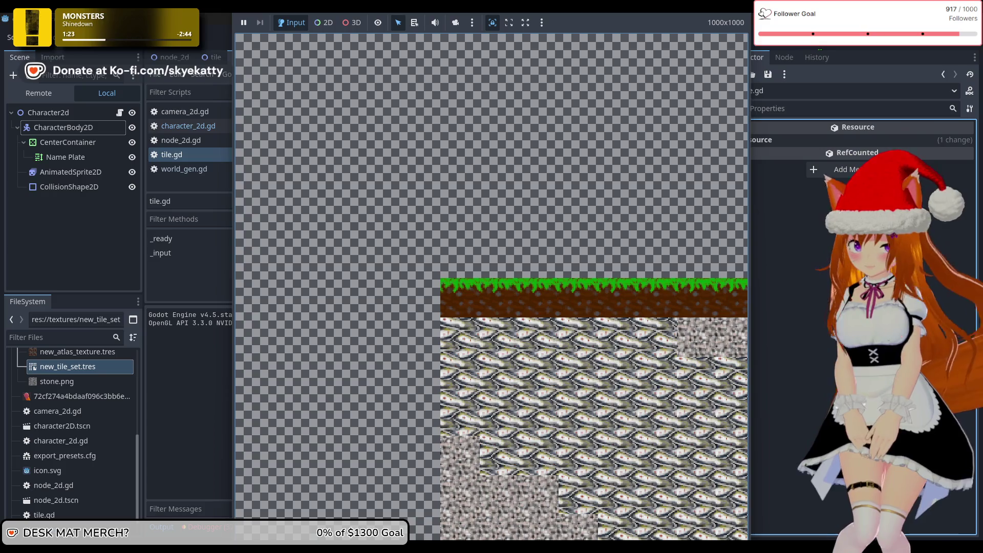
pyautogui.press('F8')
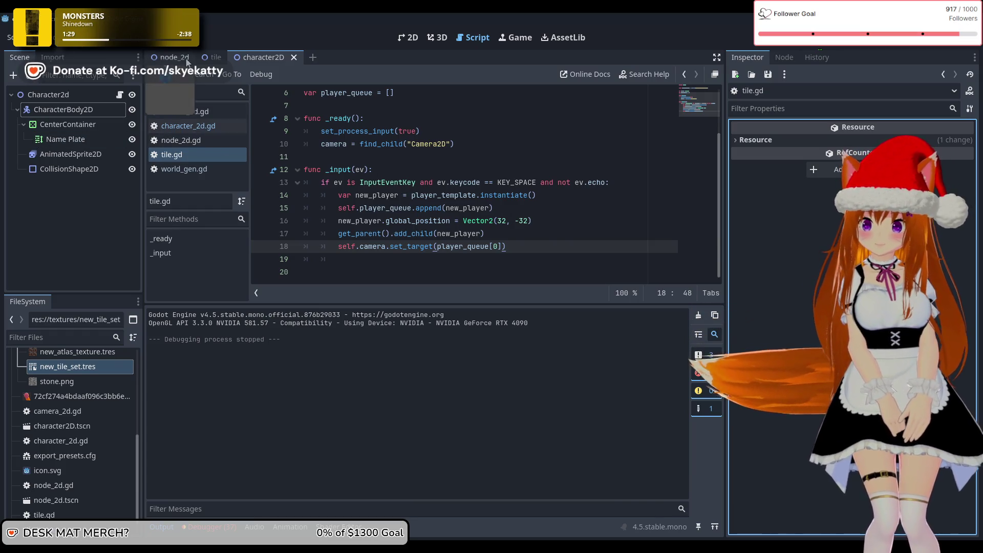
pyautogui.click(214, 58)
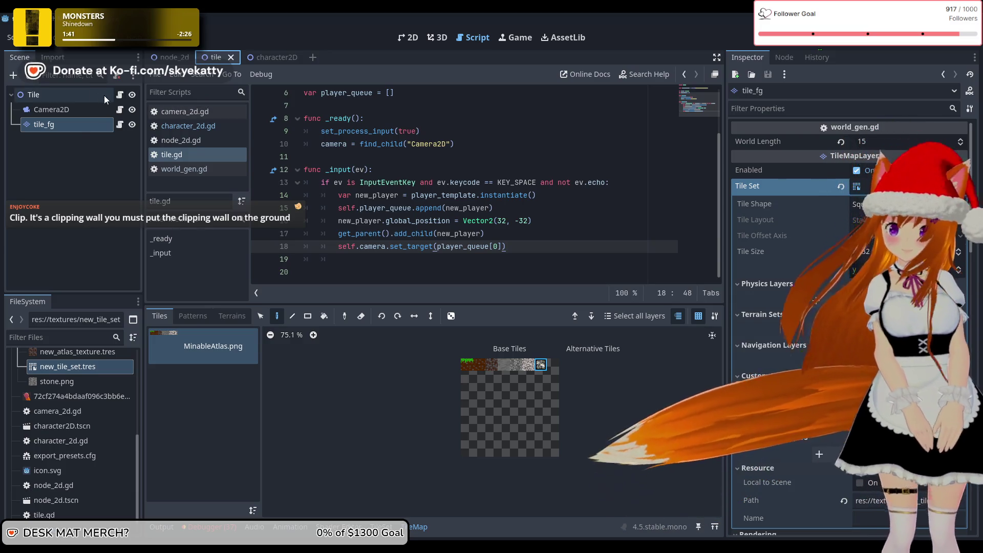
# Add a physics layer to tile_fg's TileSet and run the game to test ground collisions
pyautogui.click(69, 186)
pyautogui.click(57, 126)
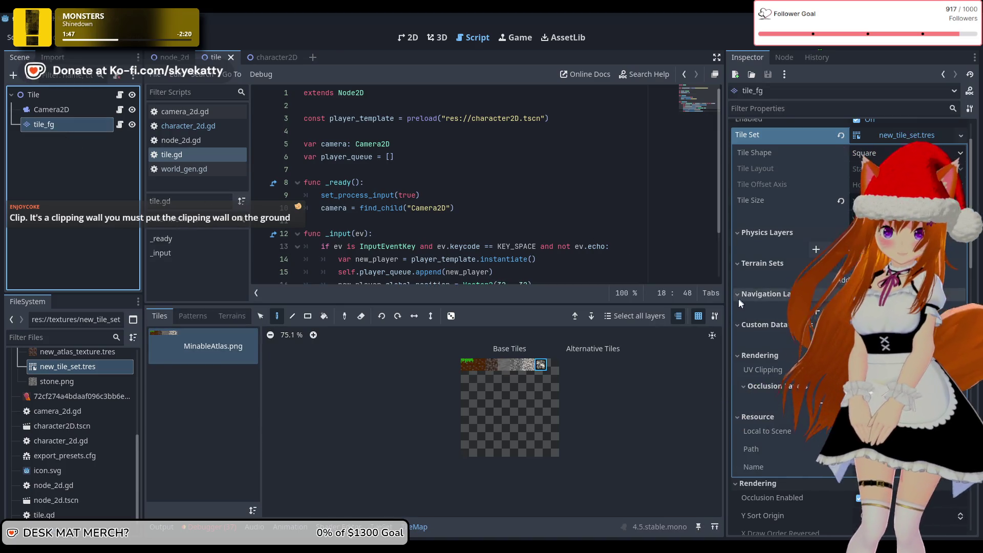
pyautogui.click(816, 250)
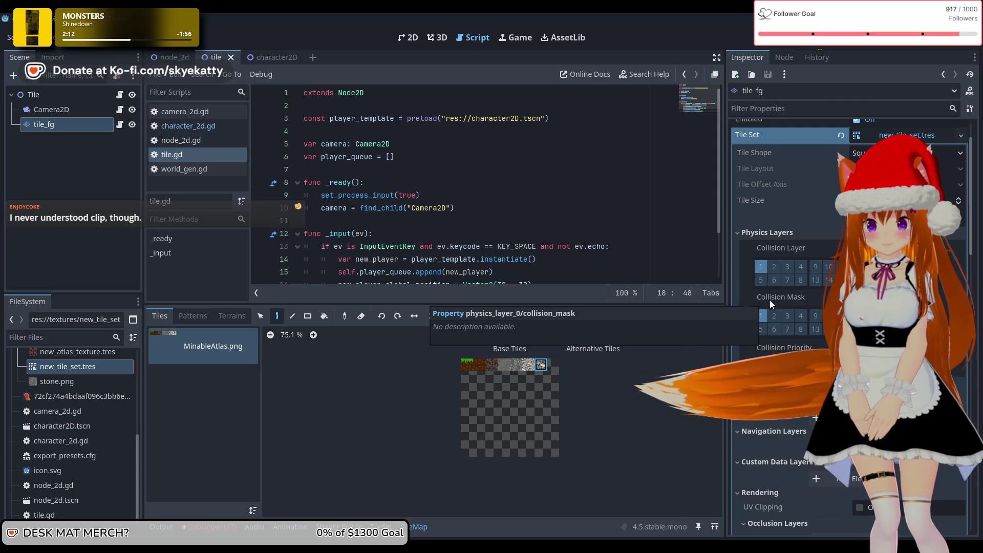
pyautogui.scroll(-2, 794, 308)
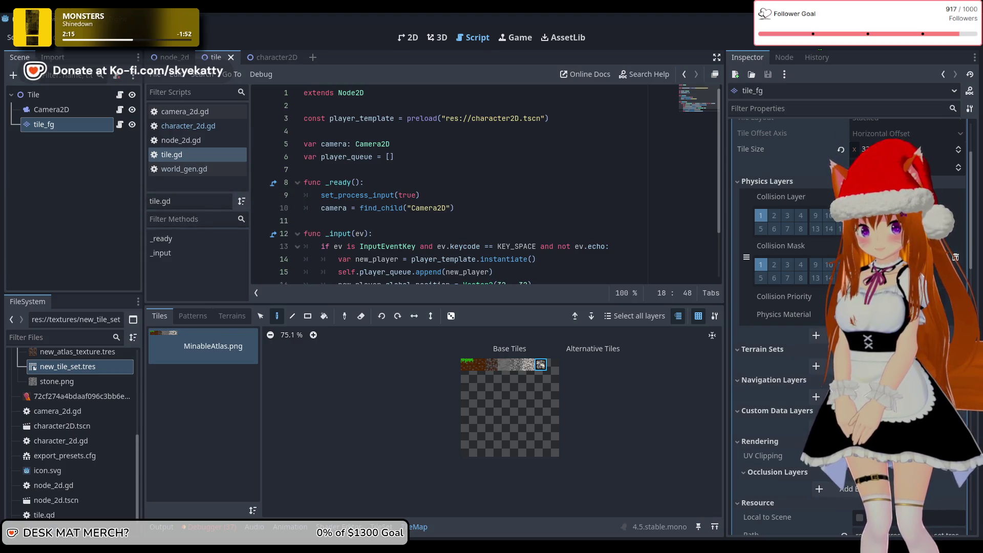
pyautogui.click(797, 315)
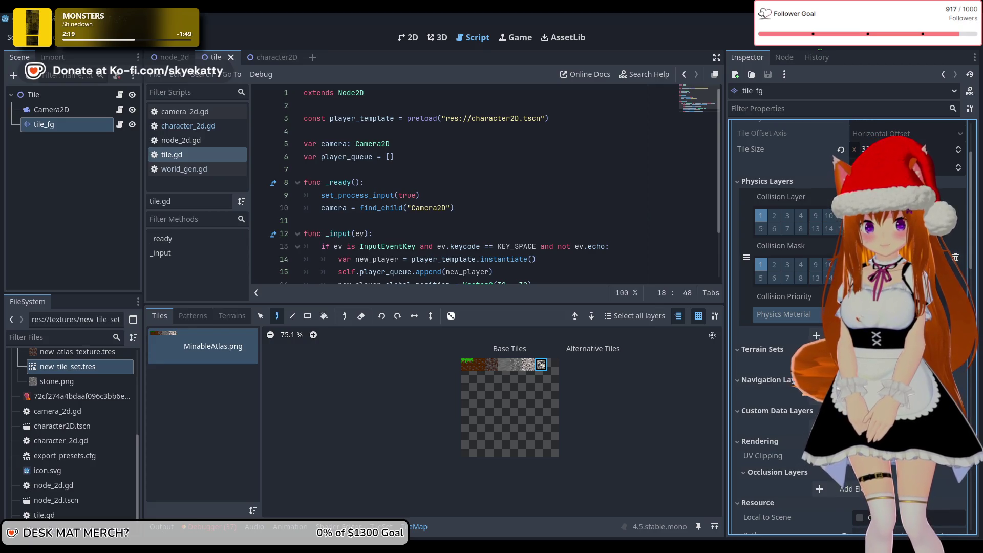
pyautogui.scroll(-4, 834, 160)
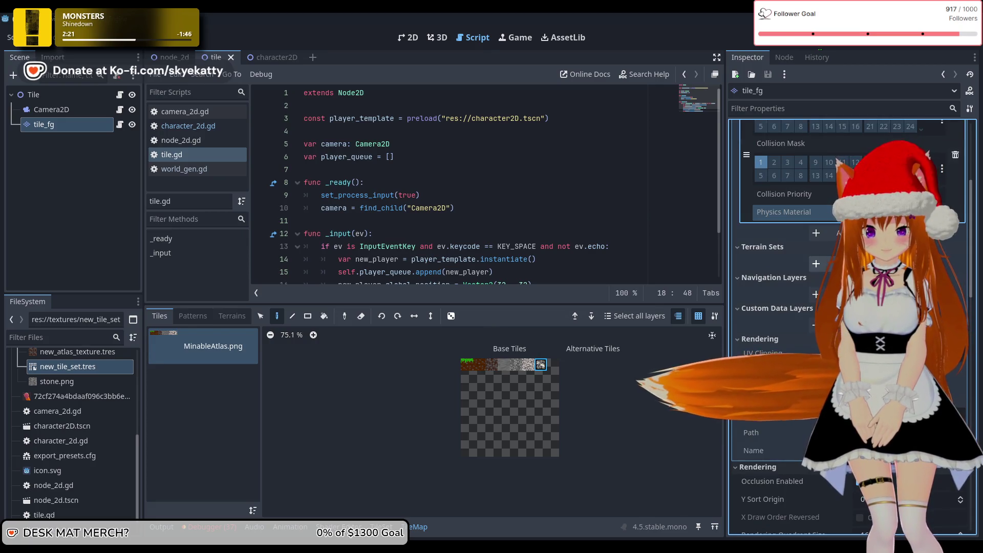
pyautogui.scroll(5, 833, 162)
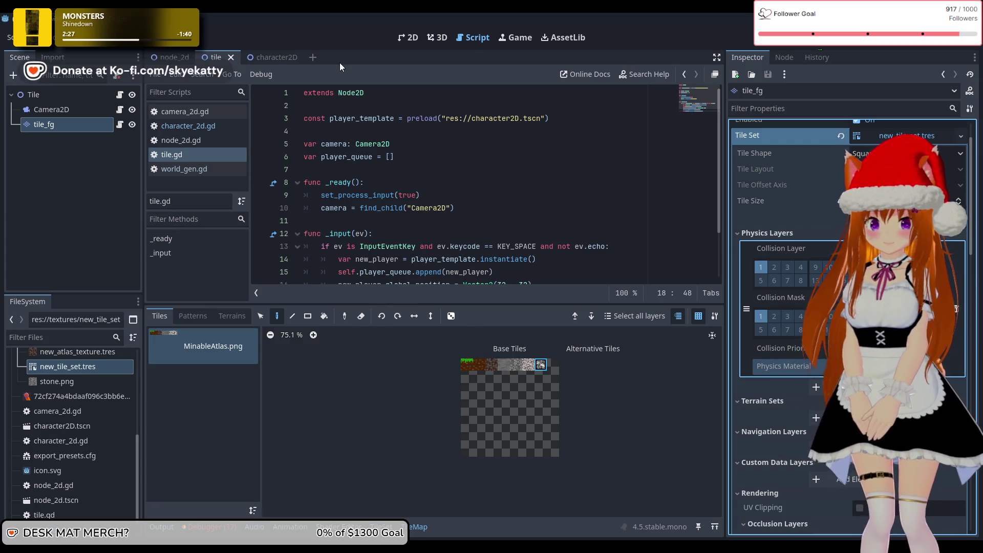
pyautogui.click(801, 44)
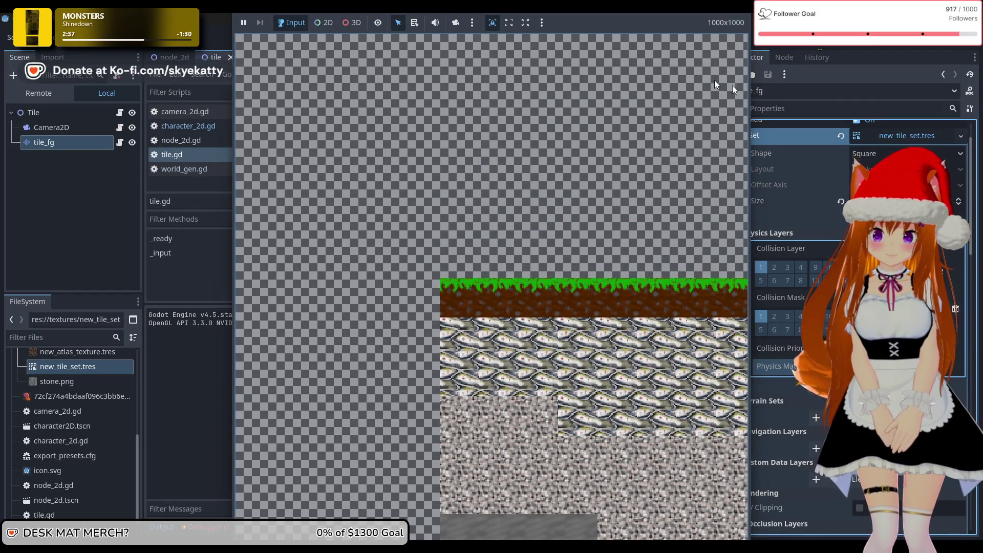
# Stop the game and delete physics layer element 0 from the tile_fg TileSet
pyautogui.click(833, 45)
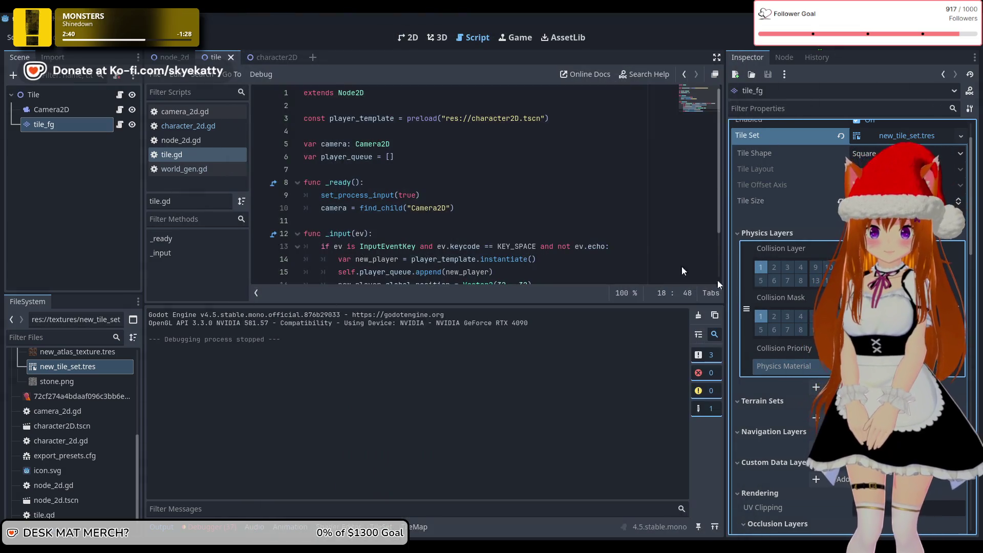
pyautogui.scroll(2, 799, 307)
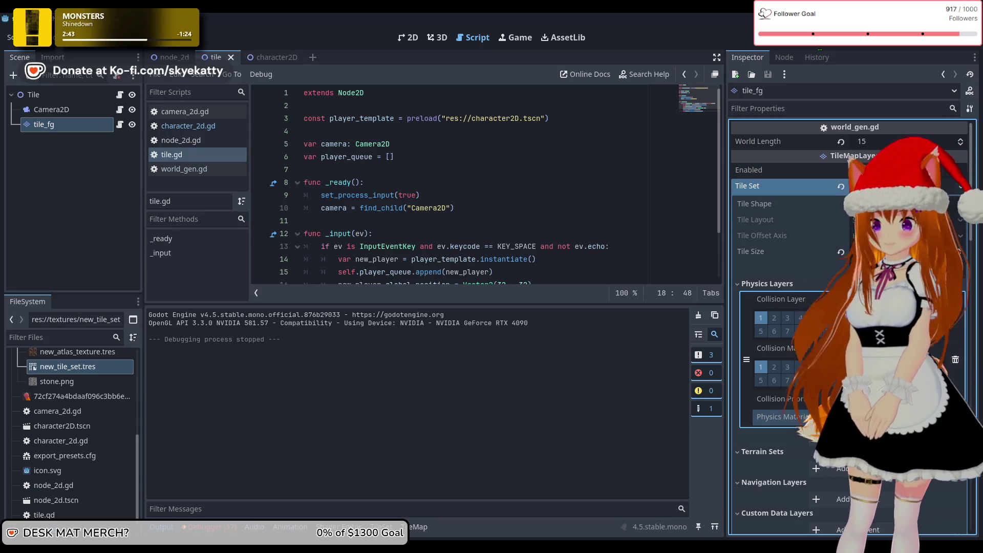
pyautogui.scroll(-4, 792, 275)
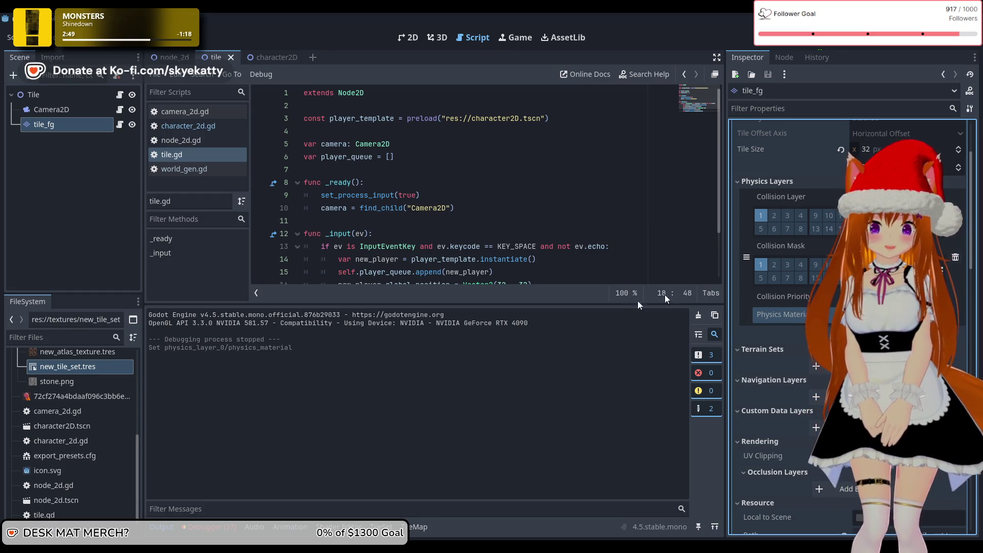
pyautogui.click(779, 314)
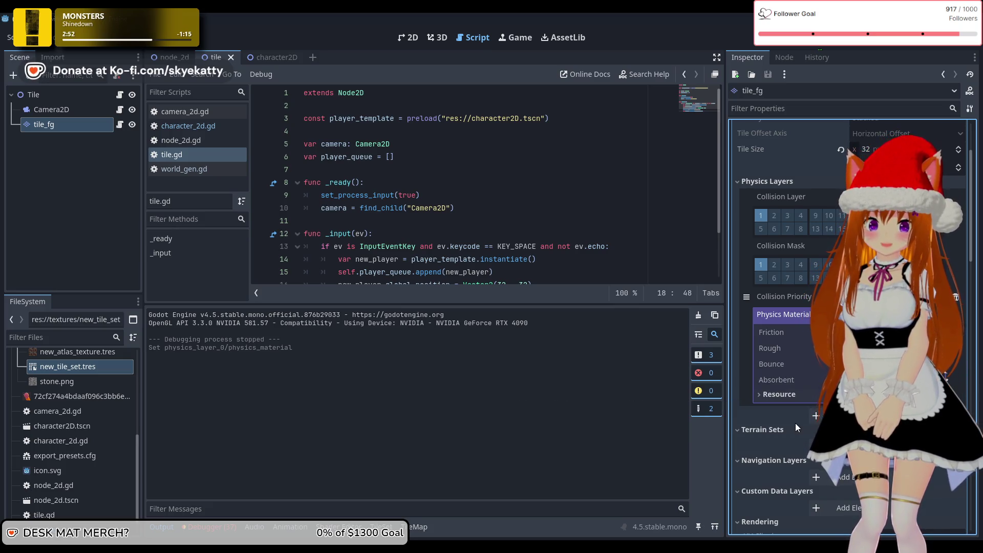
pyautogui.click(804, 397)
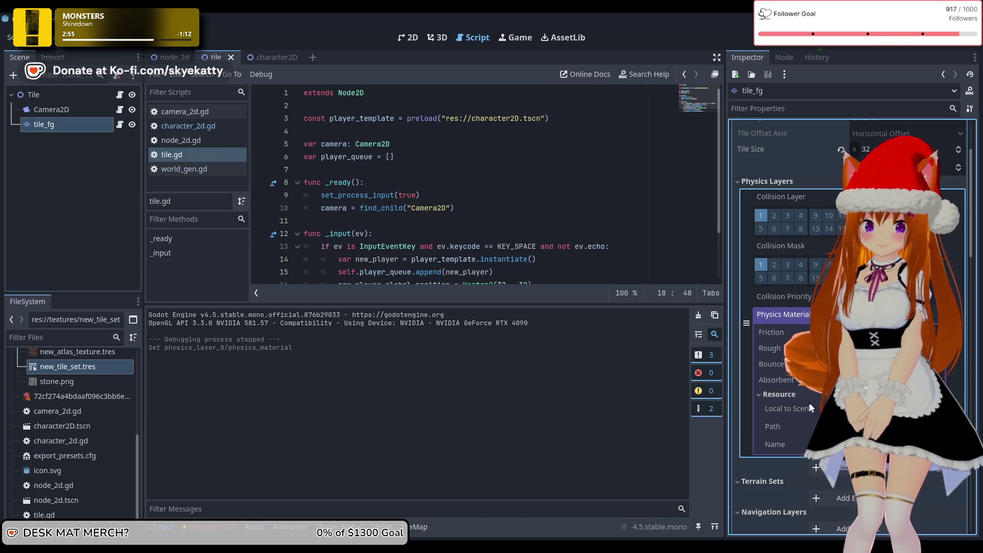
pyautogui.click(957, 324)
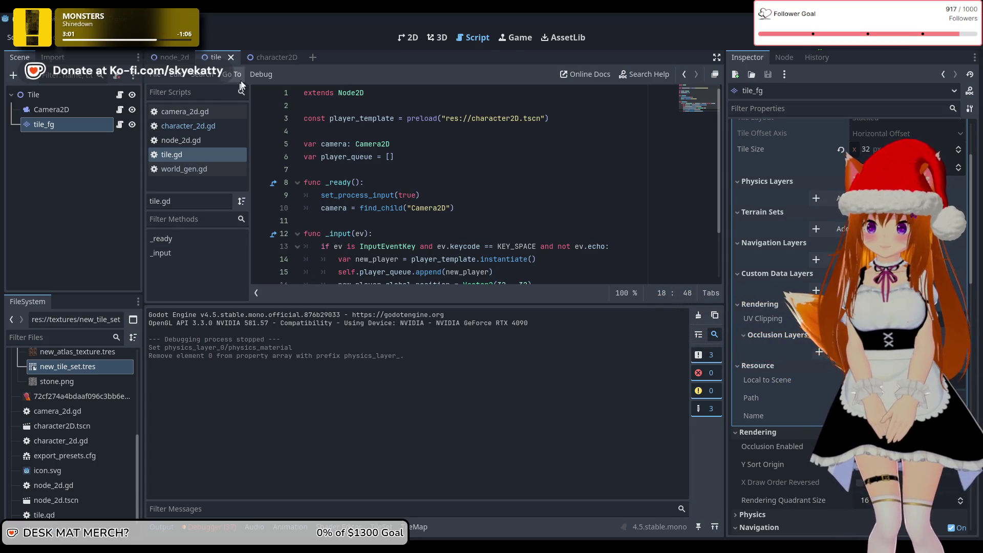
pyautogui.click(259, 58)
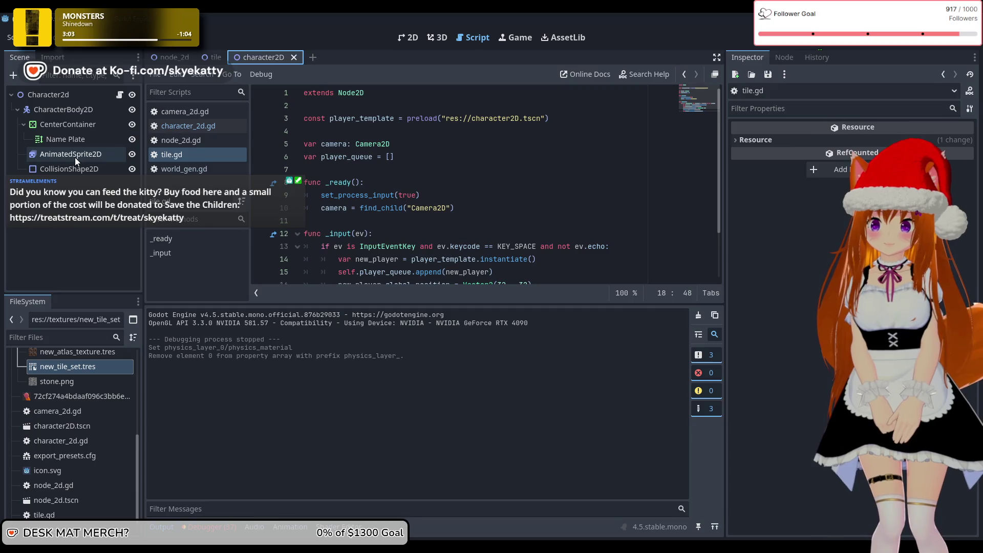
# Select CharacterBody2D and expand its Moving Platform and Input sections in the Inspector
pyautogui.click(75, 157)
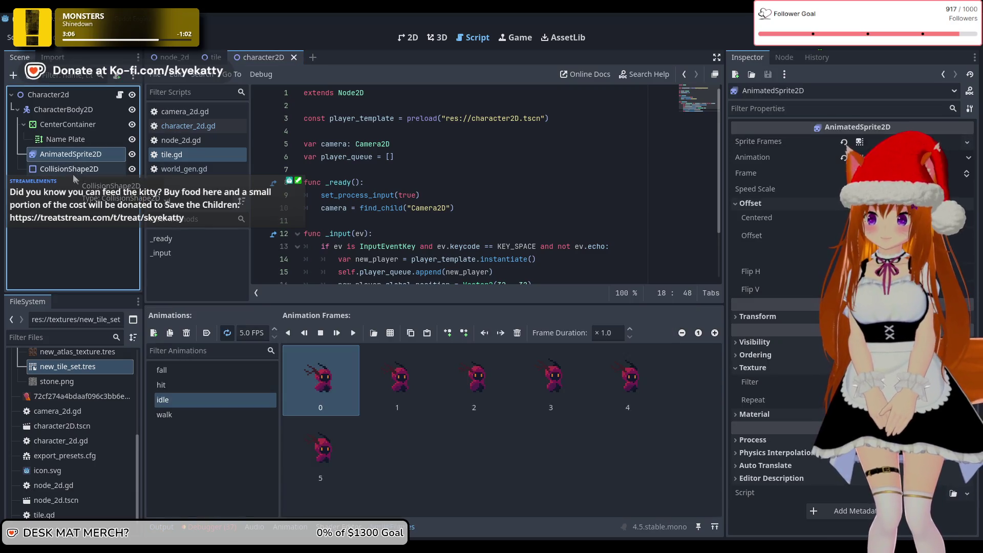
pyautogui.click(85, 112)
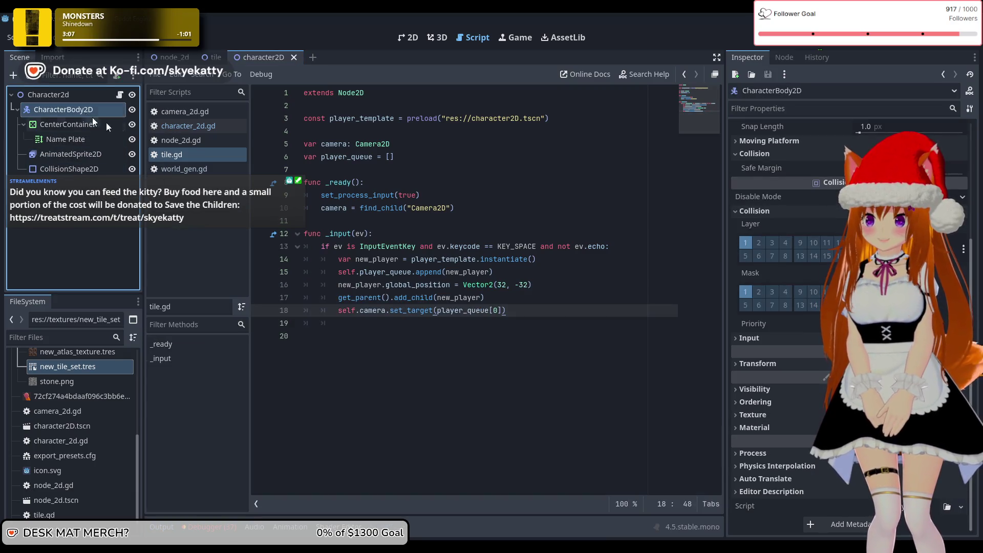
pyautogui.click(740, 142)
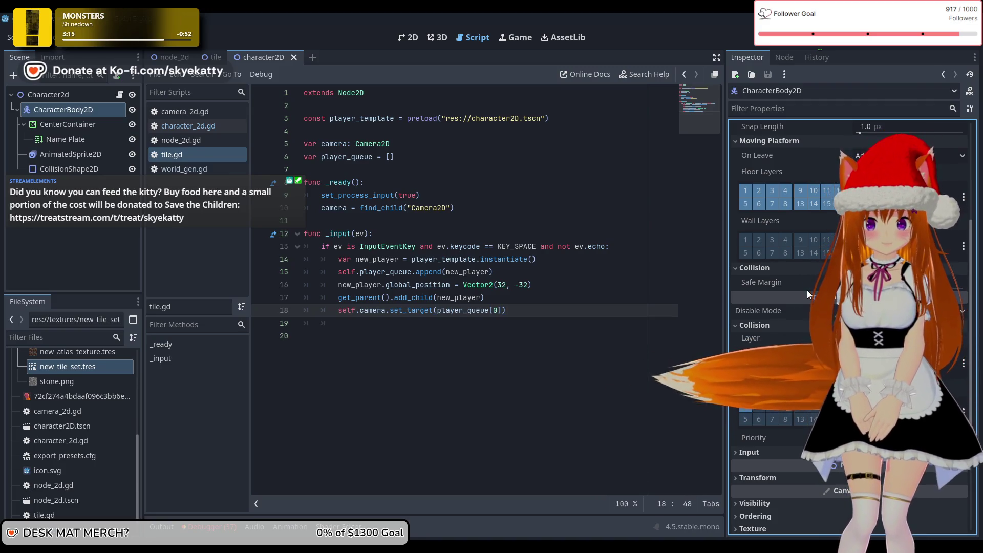
pyautogui.scroll(-2, 798, 306)
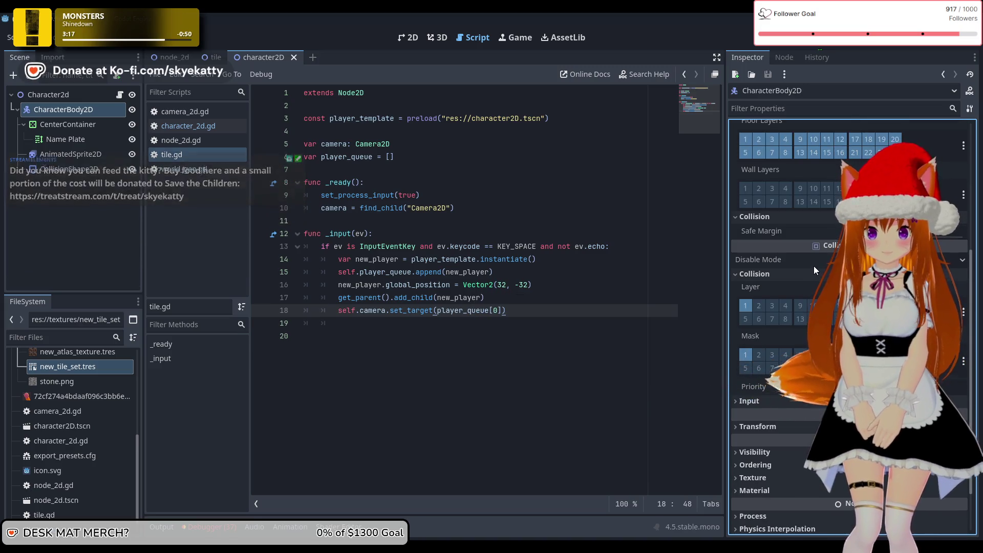
pyautogui.moveTo(814, 266)
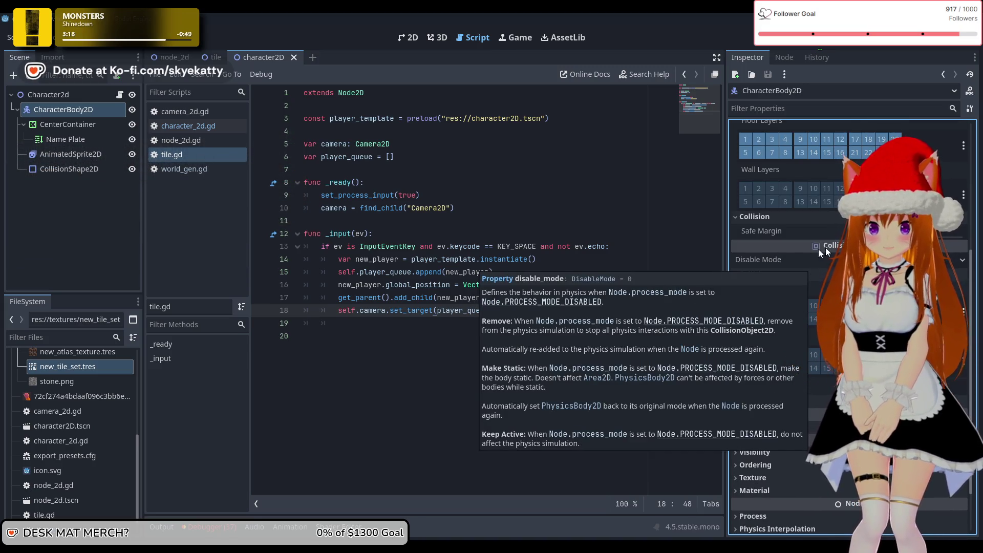
pyautogui.scroll(-2, 826, 247)
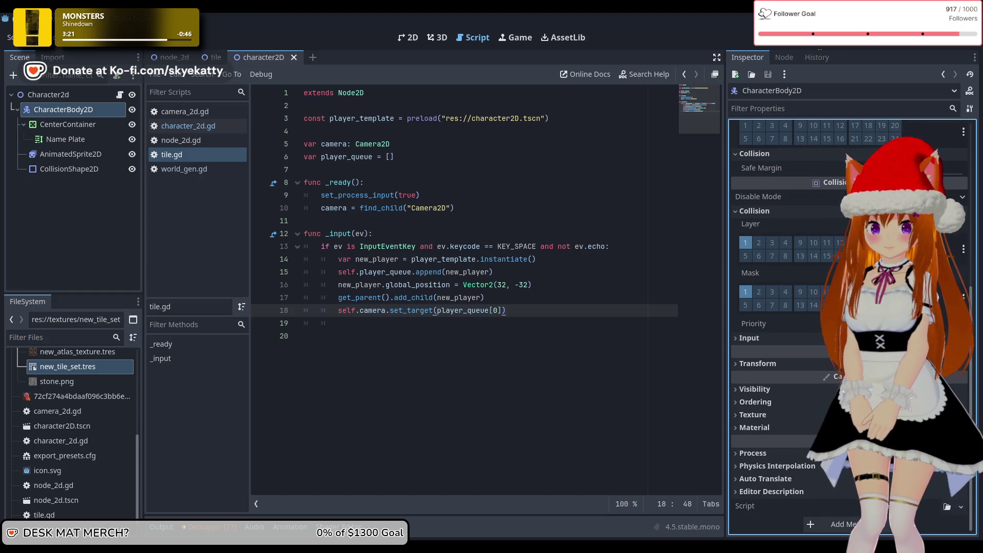
pyautogui.click(750, 338)
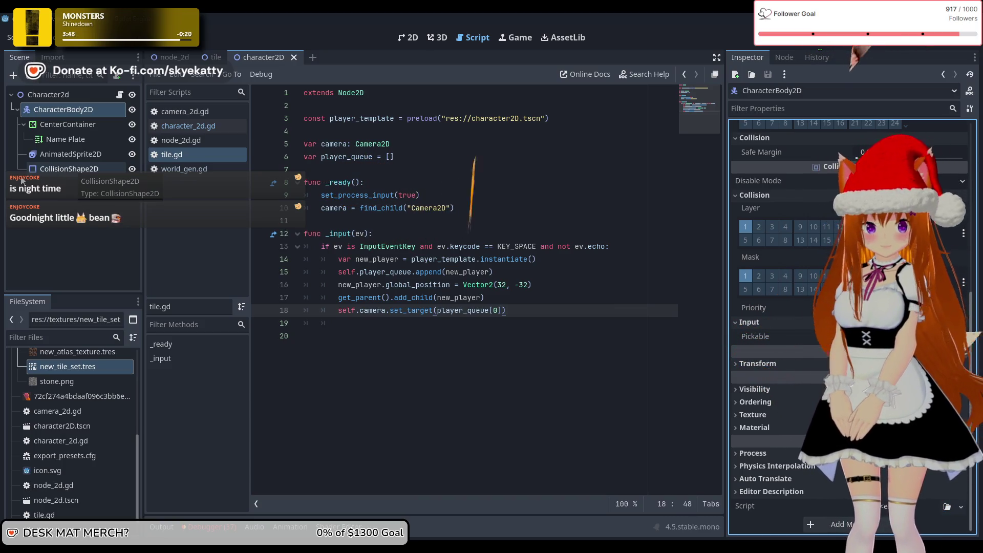
# Check the AnimatedSprite2D and CollisionShape2D nodes, then review CharacterBody2D's collision properties
pyautogui.click(72, 161)
pyautogui.click(70, 170)
pyautogui.click(70, 158)
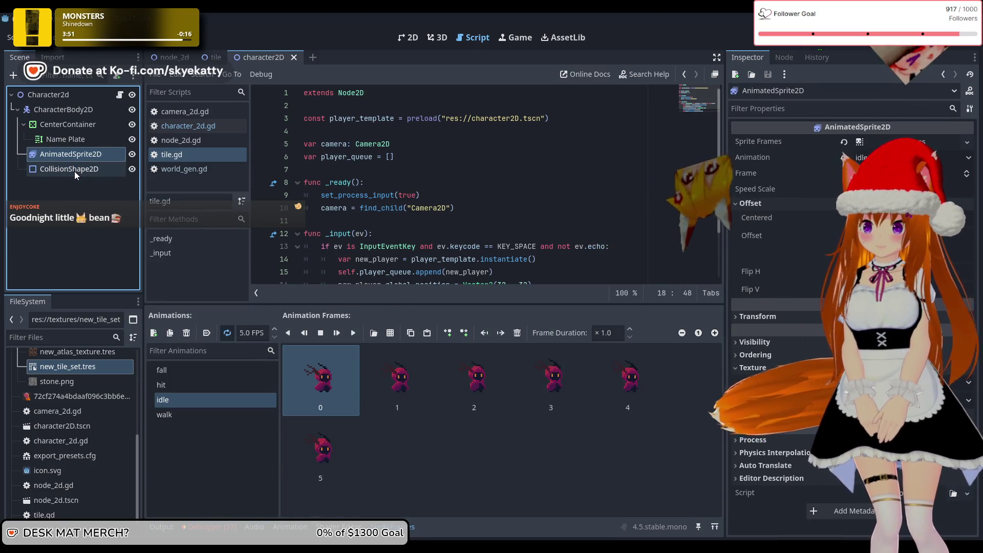
pyautogui.click(75, 170)
pyautogui.click(79, 153)
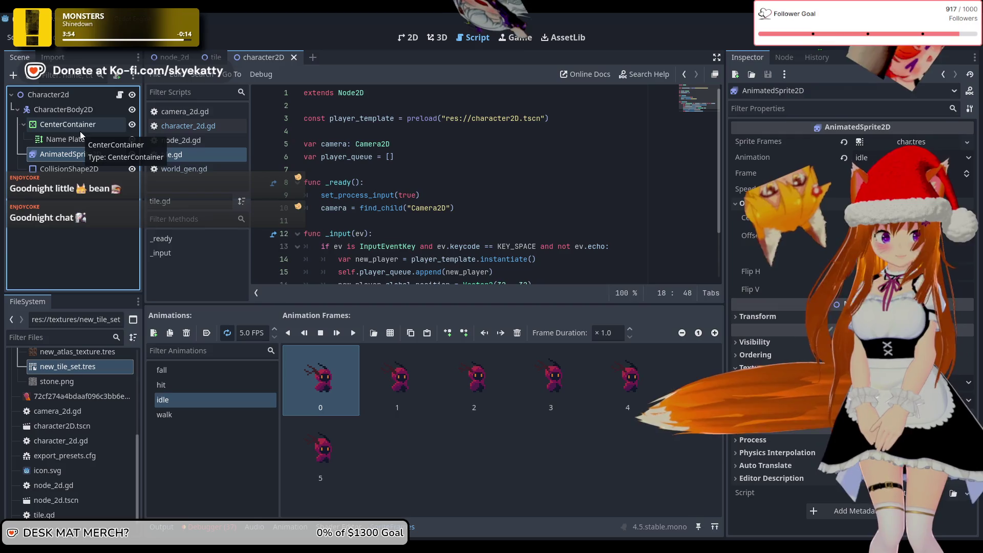
pyautogui.click(72, 110)
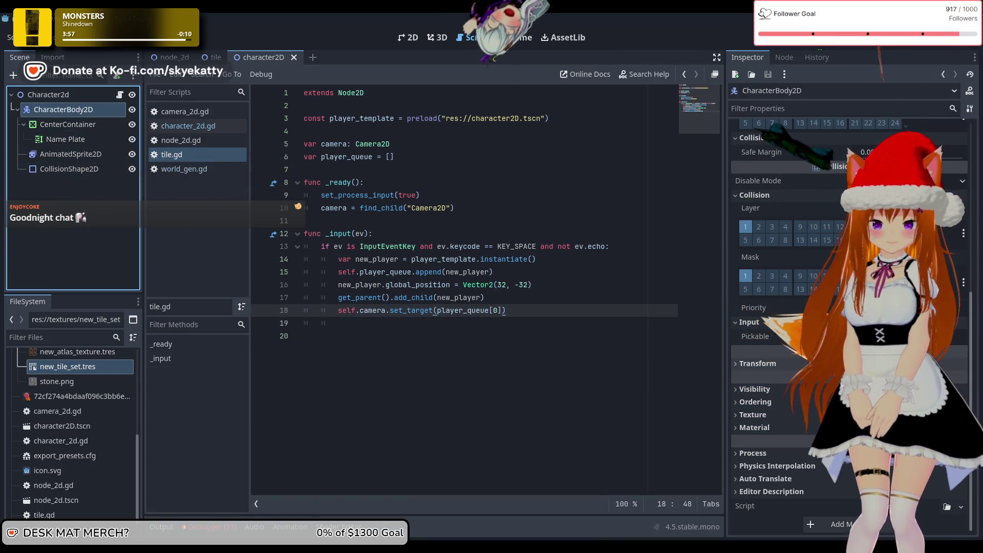
pyautogui.click(805, 375)
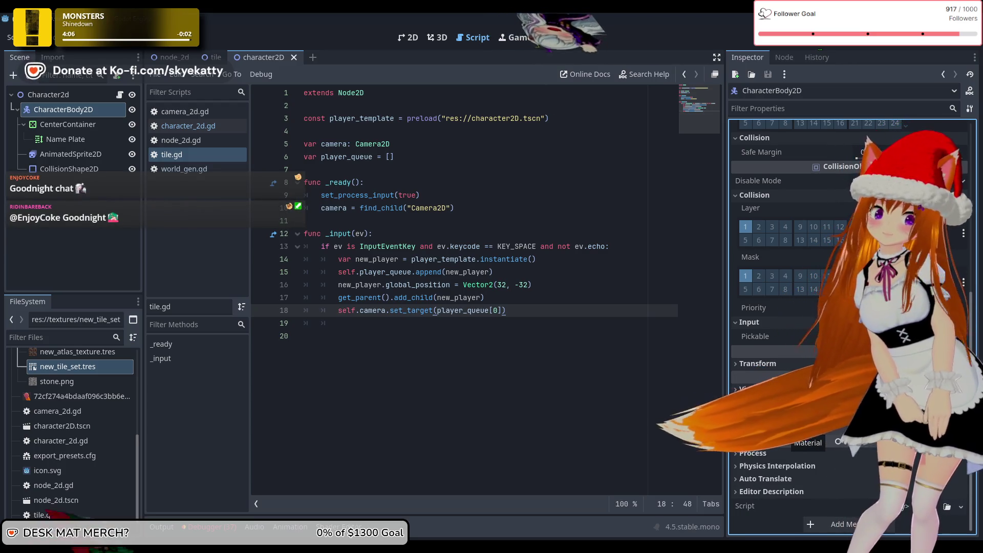
pyautogui.scroll(4, 801, 435)
pyautogui.scroll(3, 761, 393)
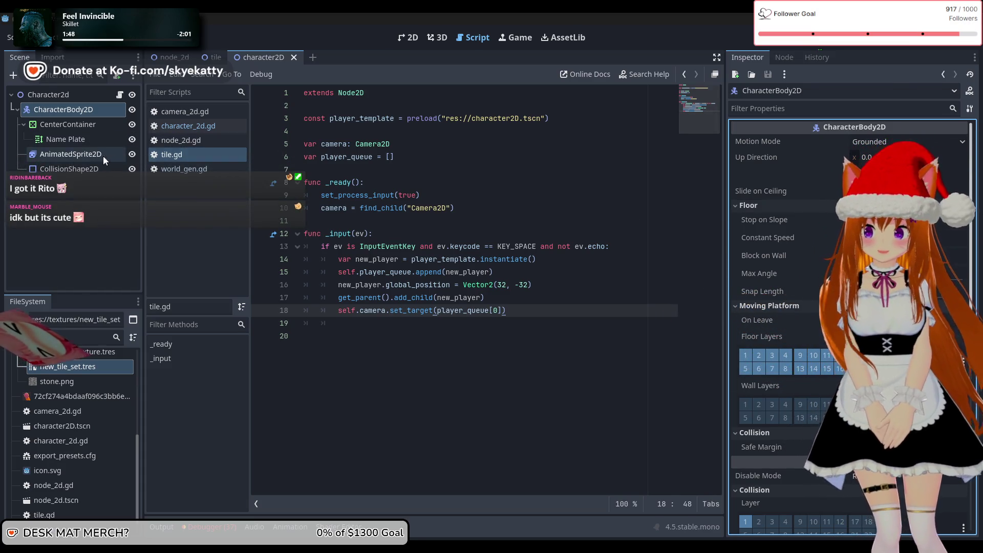
# Switch back to the tile scene
pyautogui.click(202, 55)
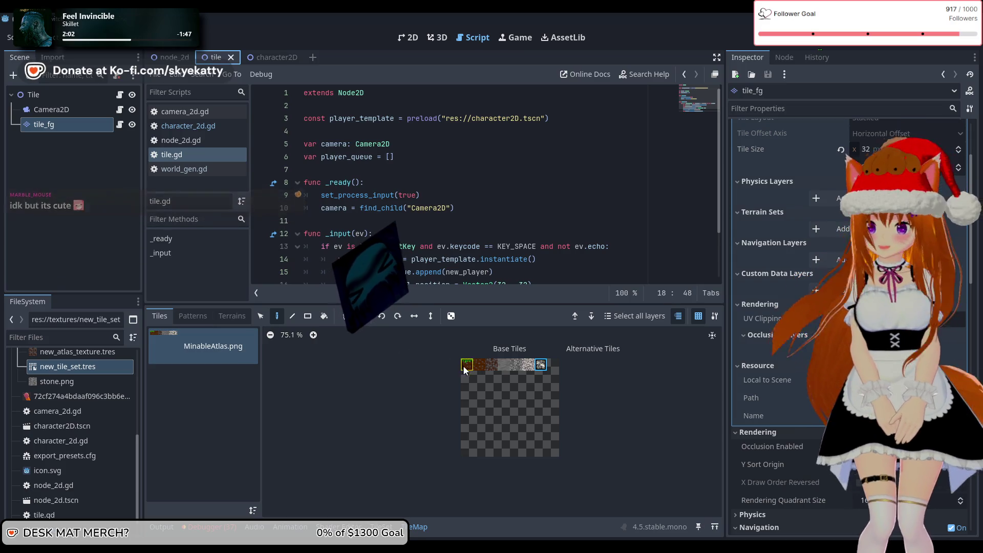
# Select the grass tile in the MinableAtlas.png atlas, zoom in, and bring up tile_fg's TileSet editor
pyautogui.click(465, 369)
pyautogui.scroll(6, 469, 397)
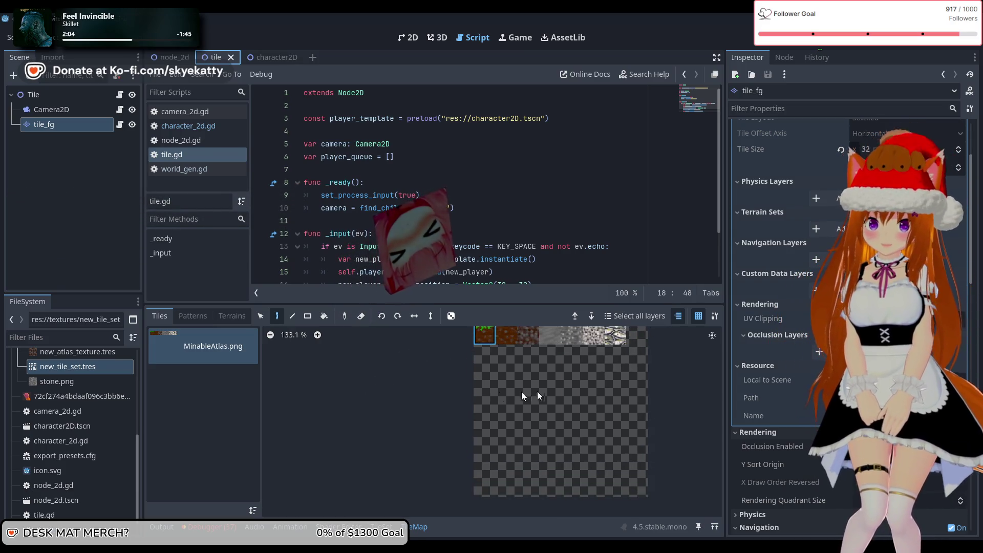
pyautogui.scroll(4, 580, 371)
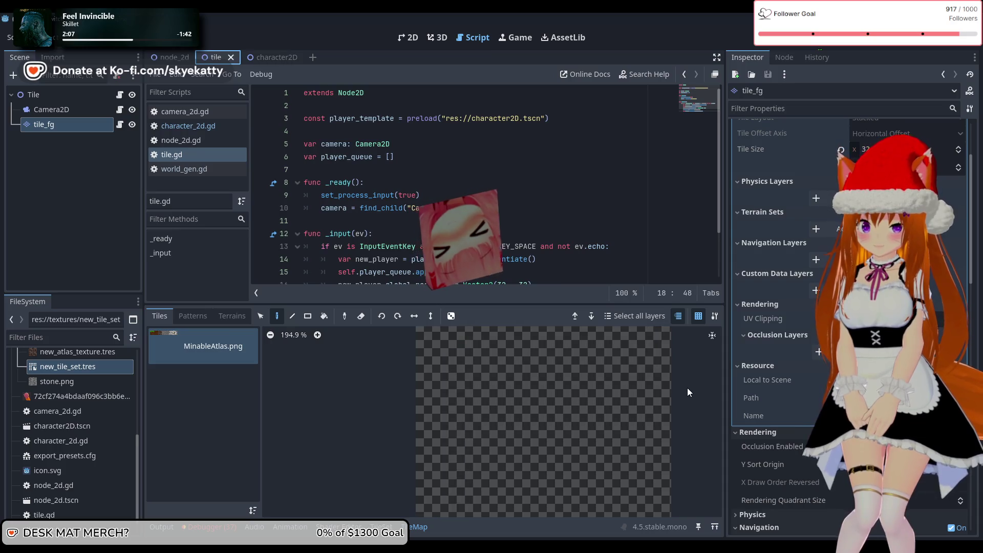
pyautogui.scroll(2, 578, 373)
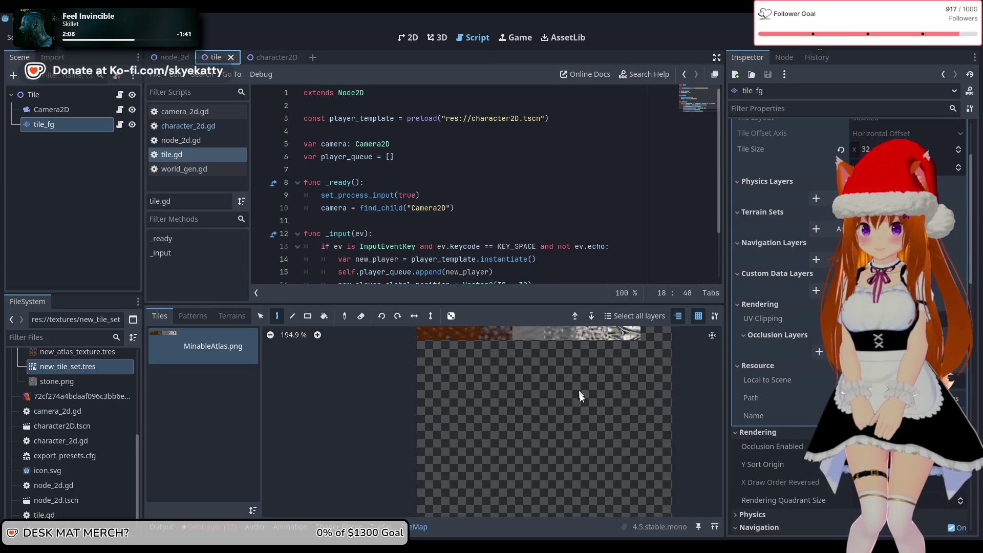
pyautogui.scroll(3, 579, 394)
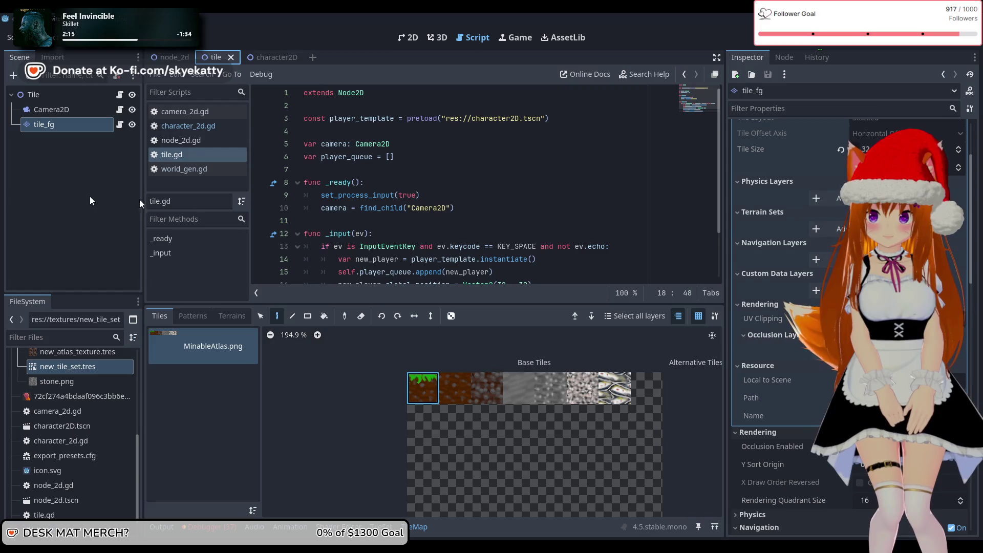
pyautogui.scroll(4, 773, 183)
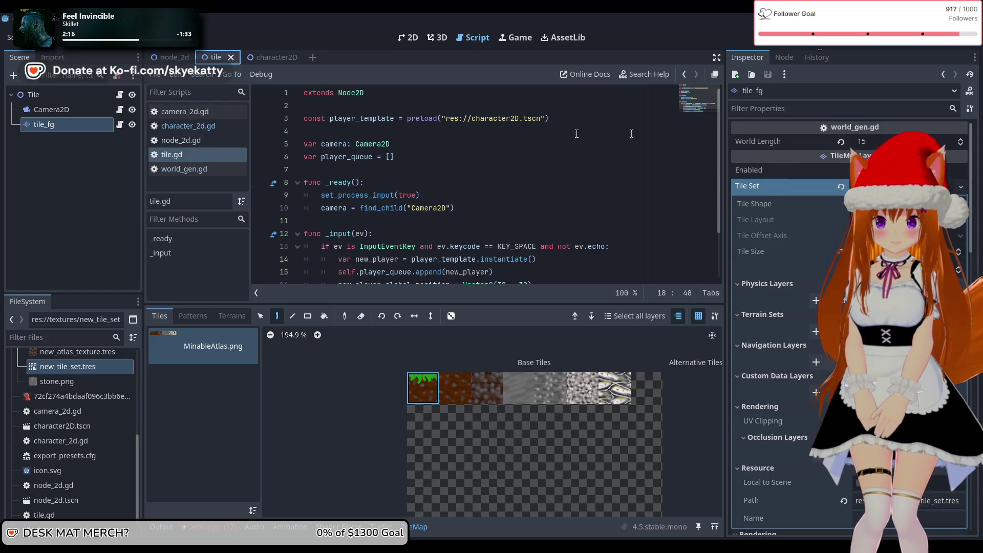
pyautogui.click(88, 125)
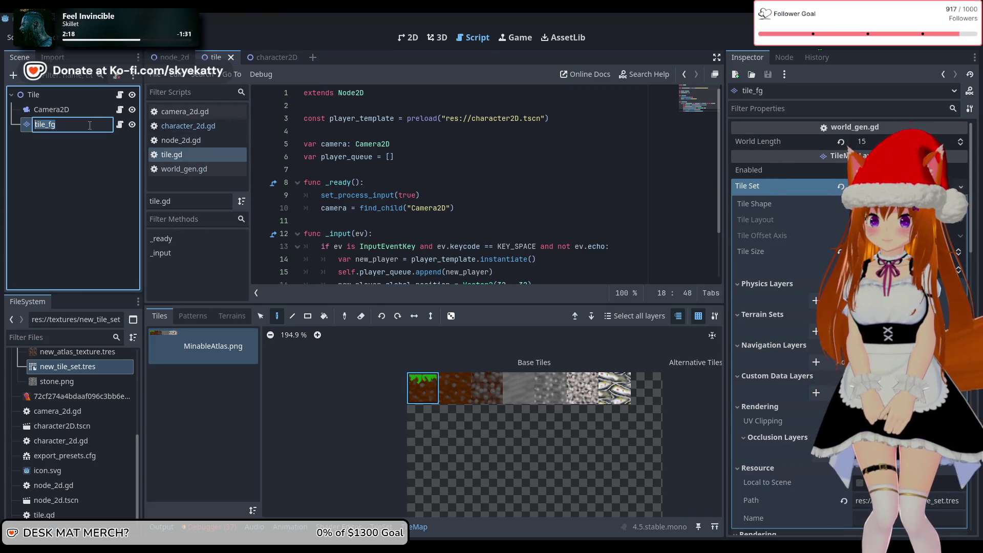
pyautogui.click(405, 532)
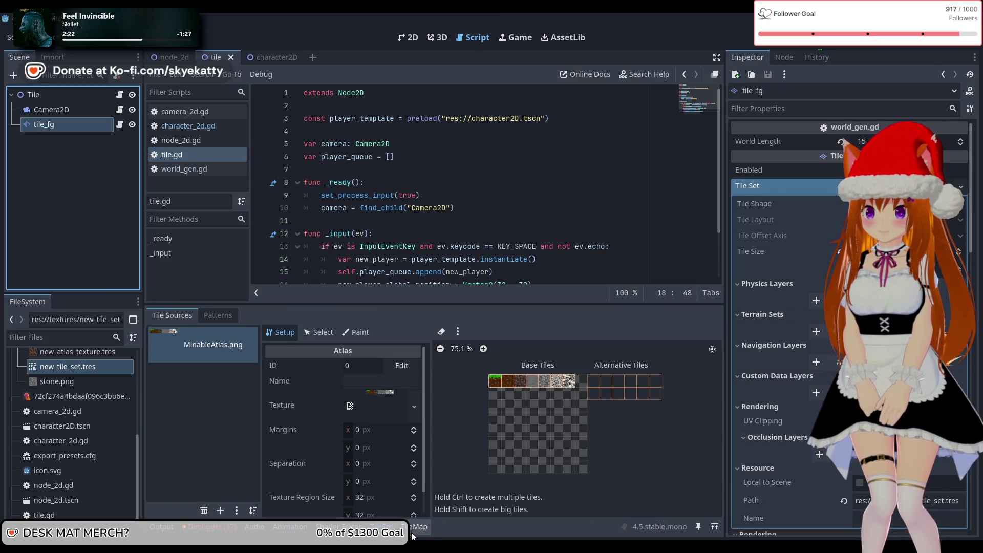
# Select the grass tile in the atlas and expand its rendering and animation properties
pyautogui.scroll(-1, 335, 405)
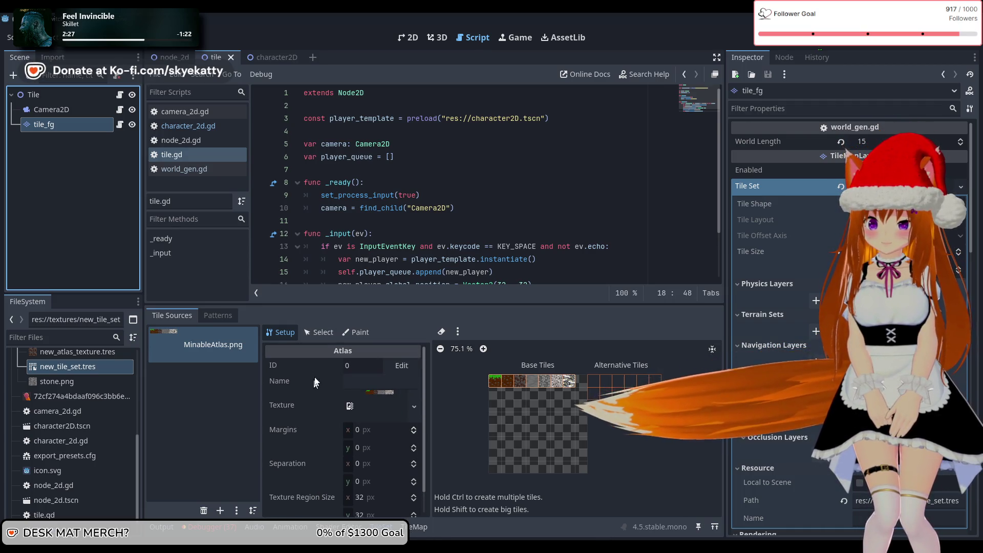
pyautogui.click(328, 337)
pyautogui.click(601, 501)
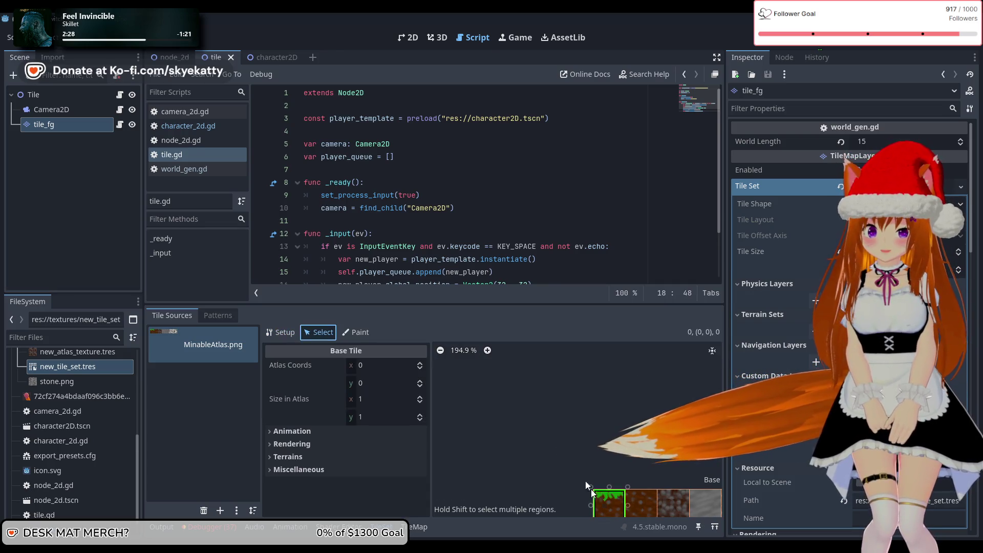
pyautogui.click(341, 444)
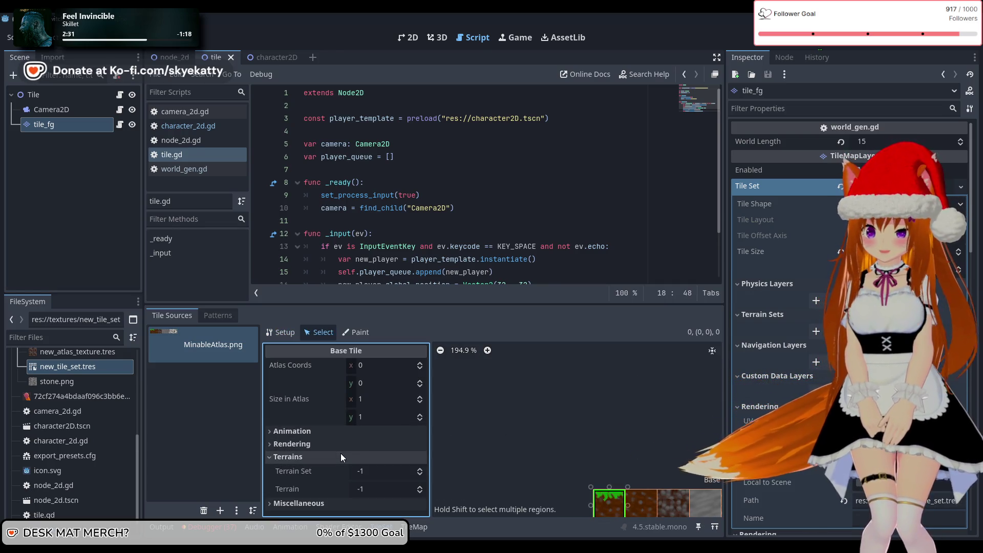
pyautogui.click(340, 446)
pyautogui.click(342, 435)
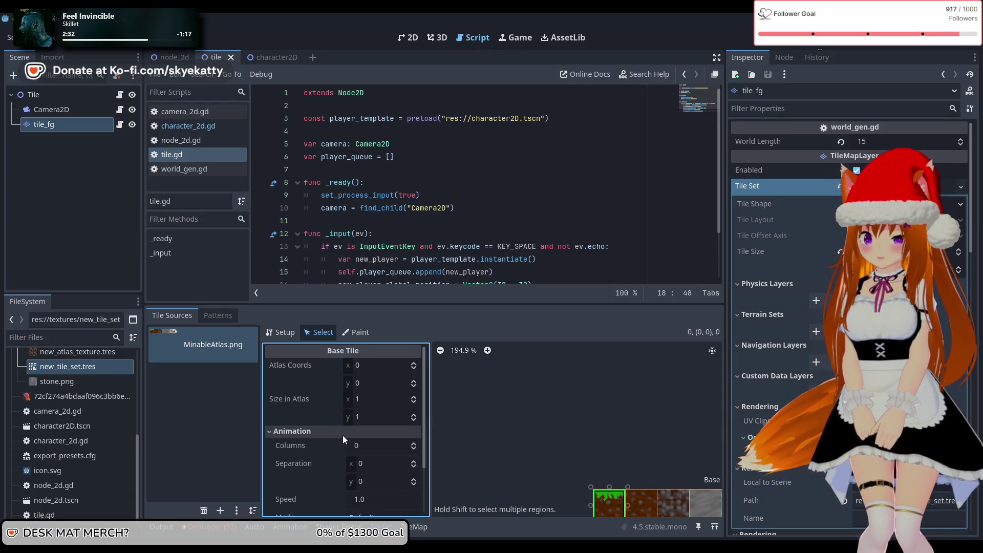
pyautogui.scroll(-2, 343, 435)
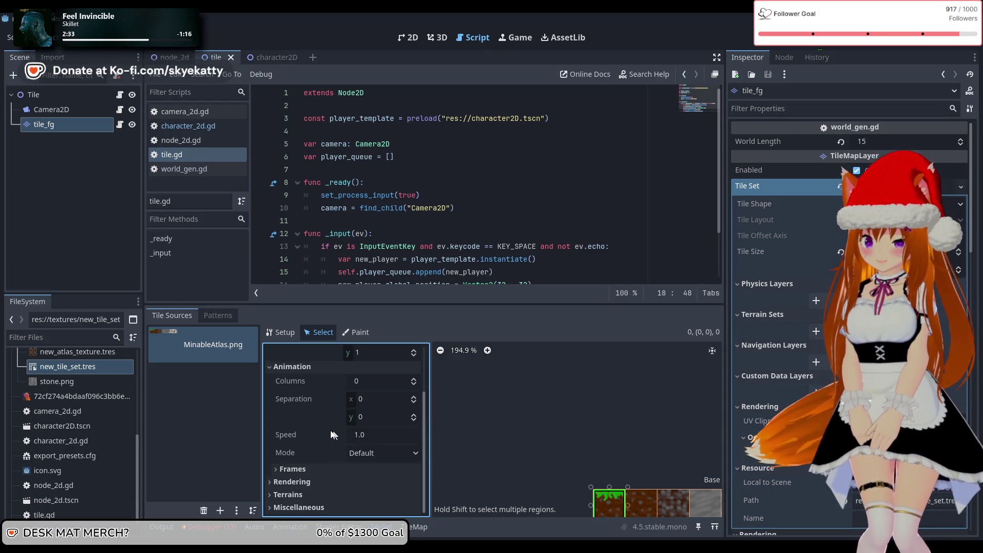
# Collapse the grass tile's property sections and pick grass in the TileMap painting palette
pyautogui.click(331, 369)
pyautogui.click(295, 465)
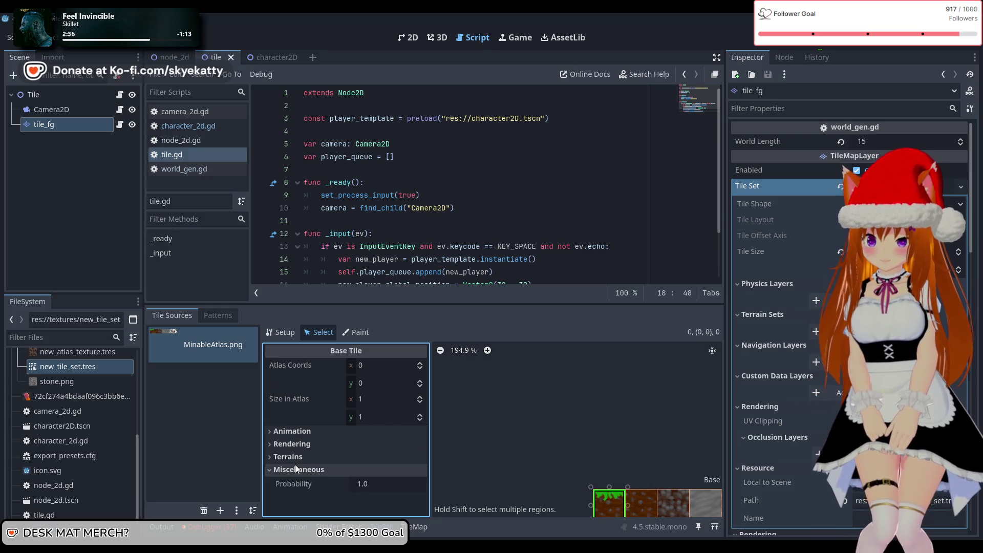
pyautogui.click(296, 459)
pyautogui.click(296, 459)
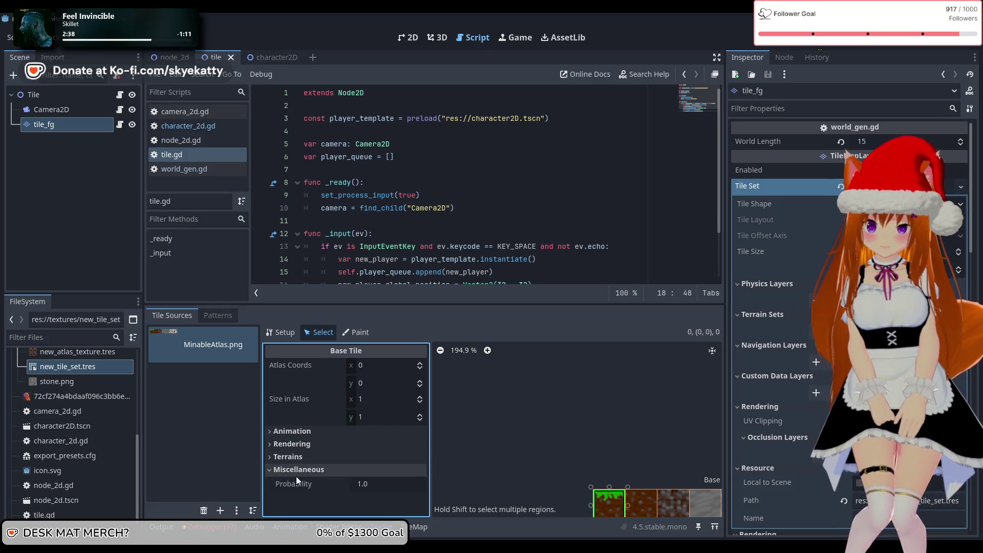
pyautogui.click(303, 434)
pyautogui.click(303, 435)
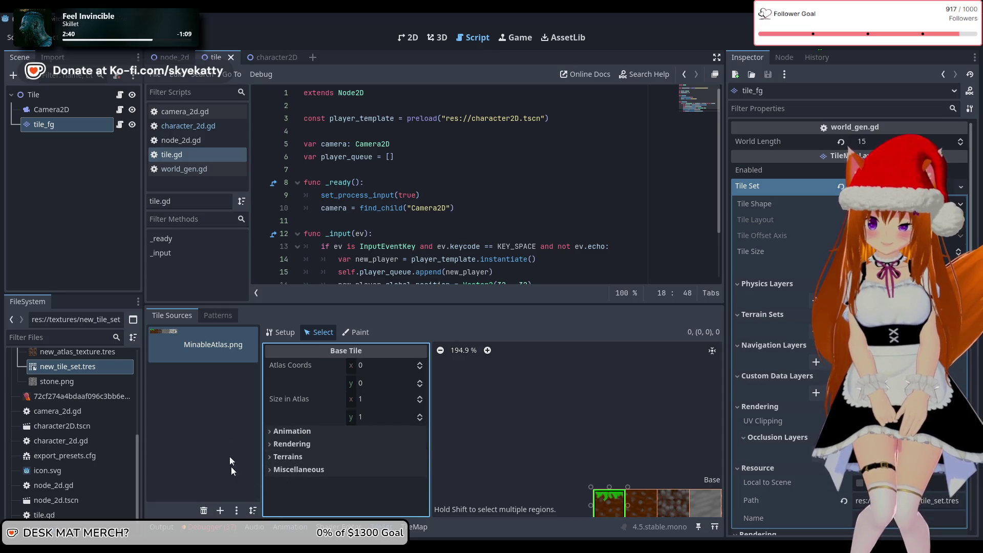
pyautogui.click(418, 526)
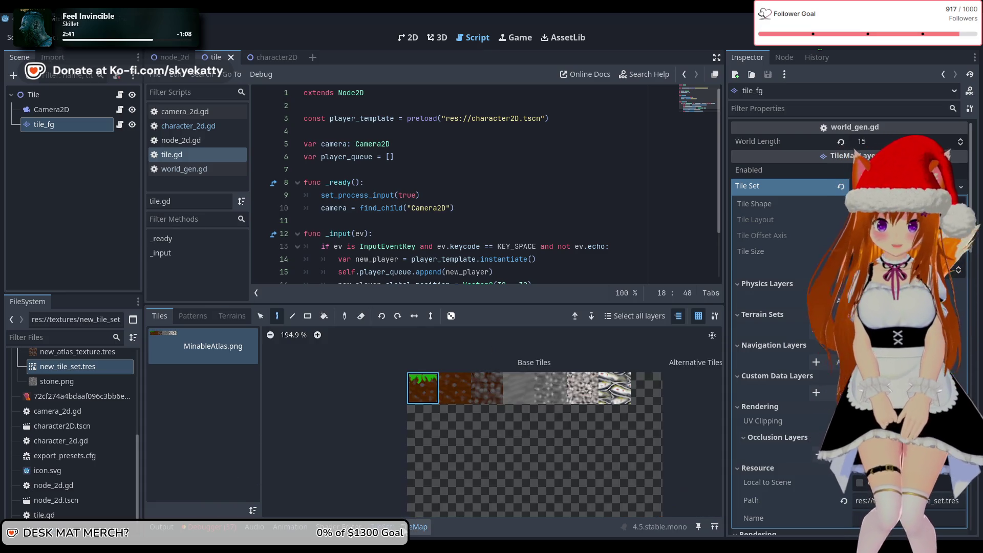
pyautogui.click(433, 397)
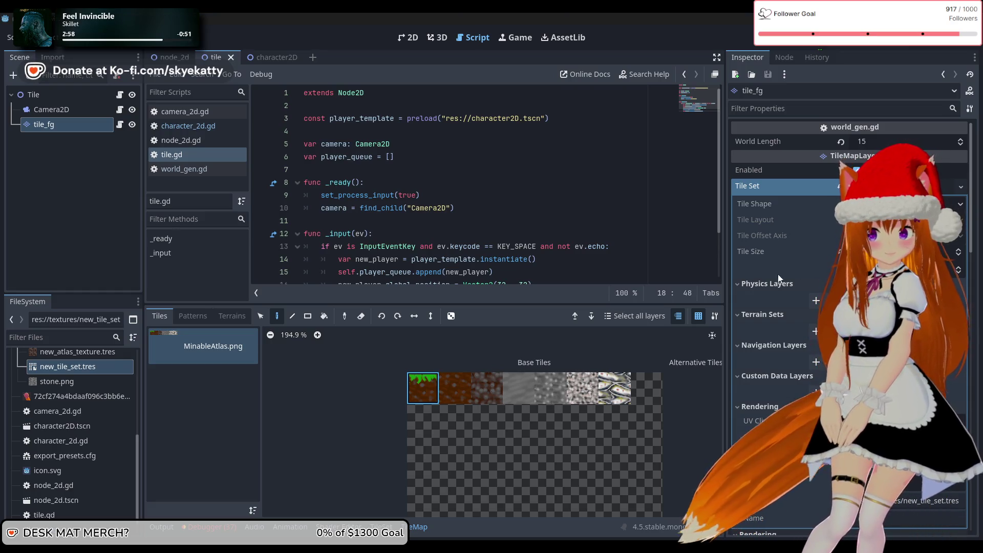
# Add a physics layer to the tile set and select all MinableAtlas tiles in the palette
pyautogui.click(816, 301)
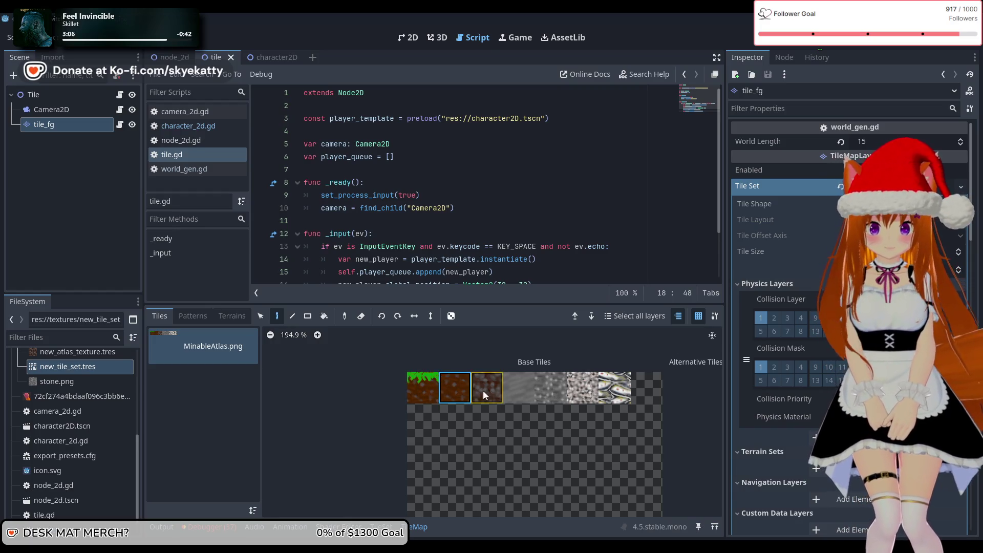
pyautogui.keyDown('shift'); pyautogui.click(615, 388); pyautogui.keyUp('shift')
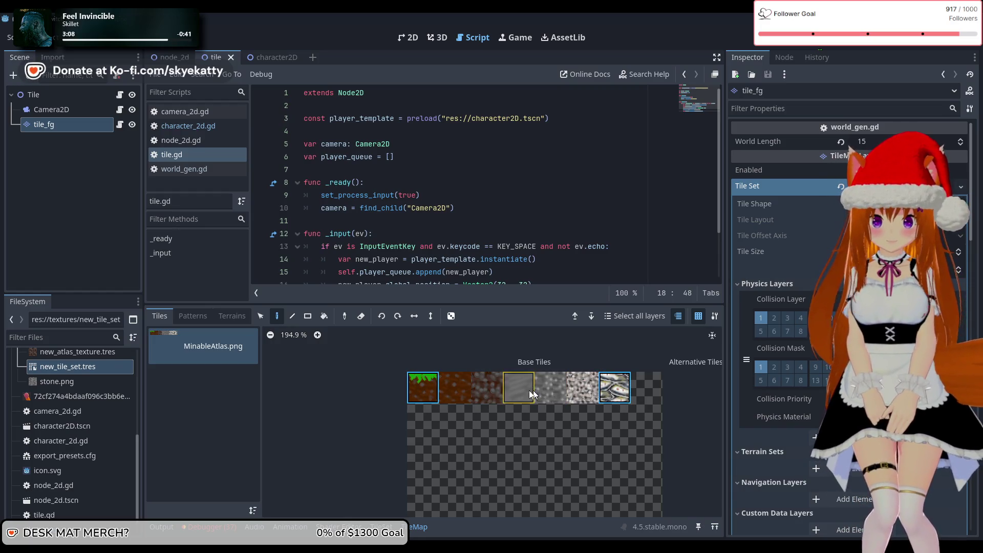
pyautogui.moveTo(489, 398); pyautogui.dragTo(554, 398)
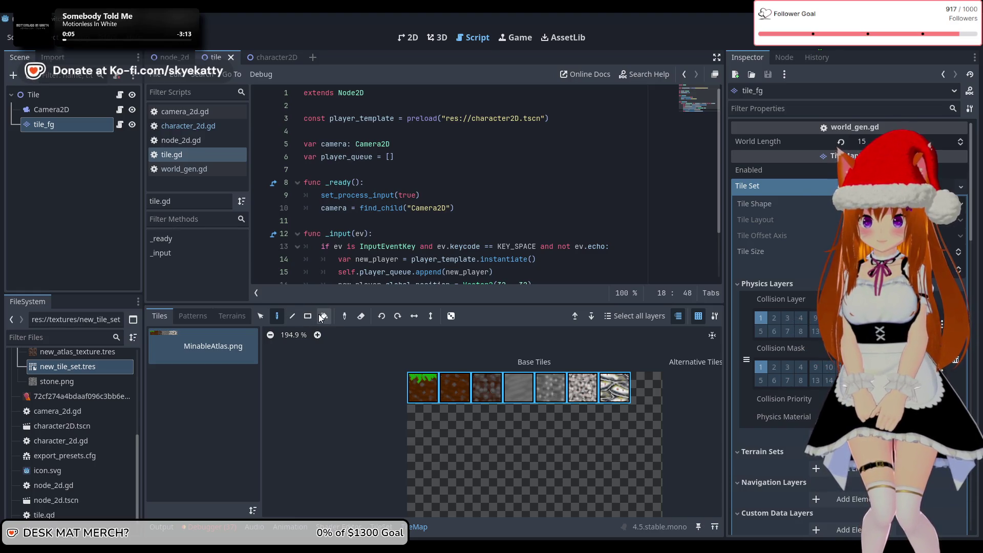
pyautogui.click(211, 318)
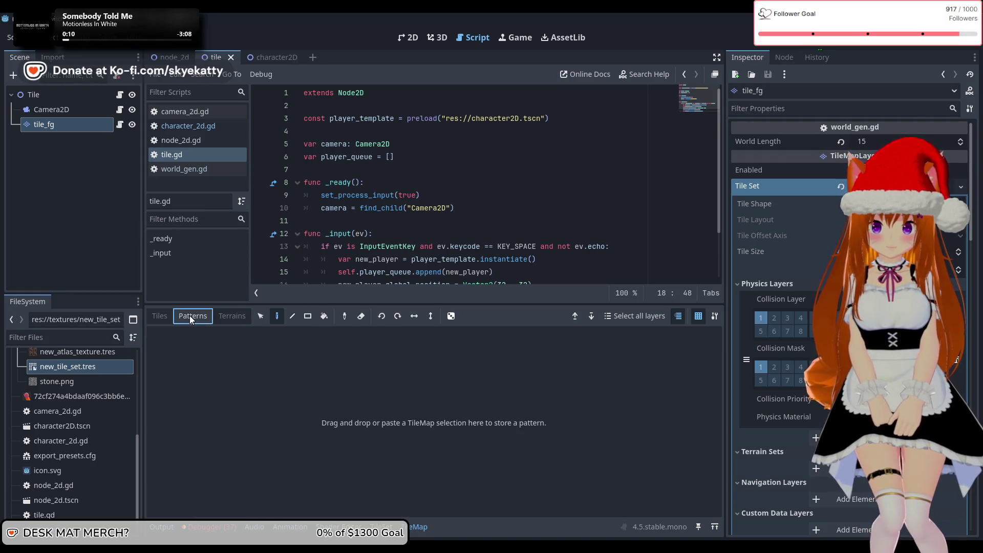
# Load new_tile_set.tres into the Inspector, then view tile_fg's node properties and World Length 15
pyautogui.click(160, 316)
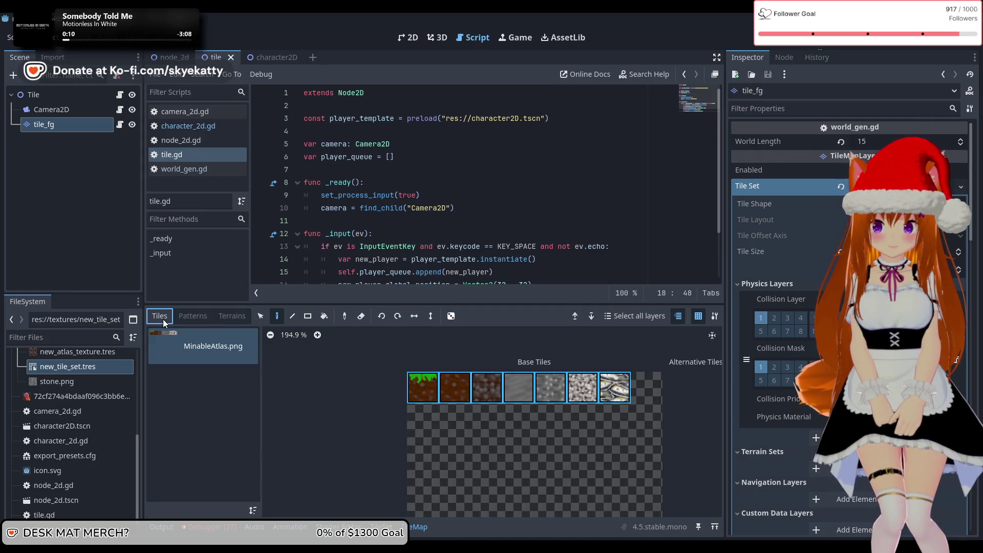
pyautogui.click(191, 317)
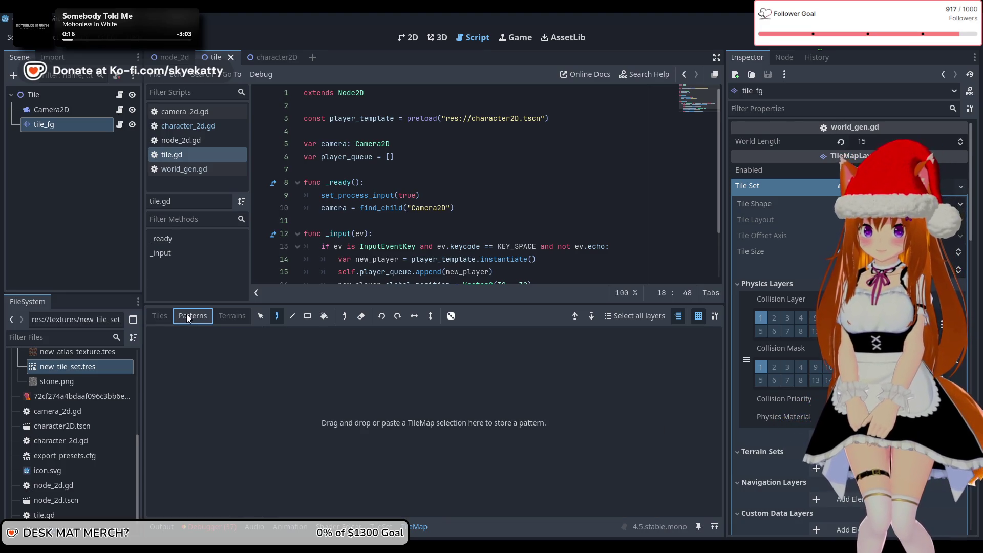
pyautogui.click(171, 321)
pyautogui.click(177, 340)
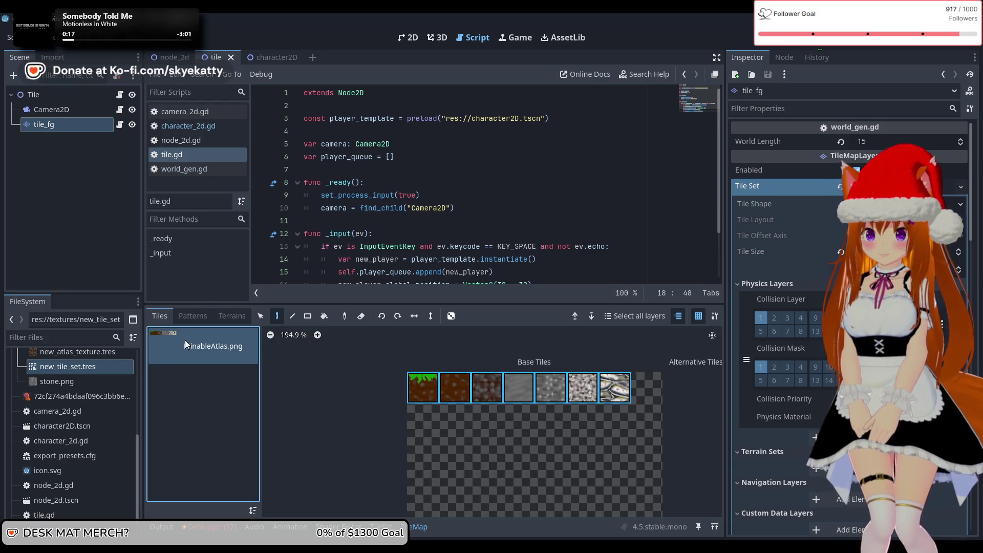
pyautogui.click(114, 367)
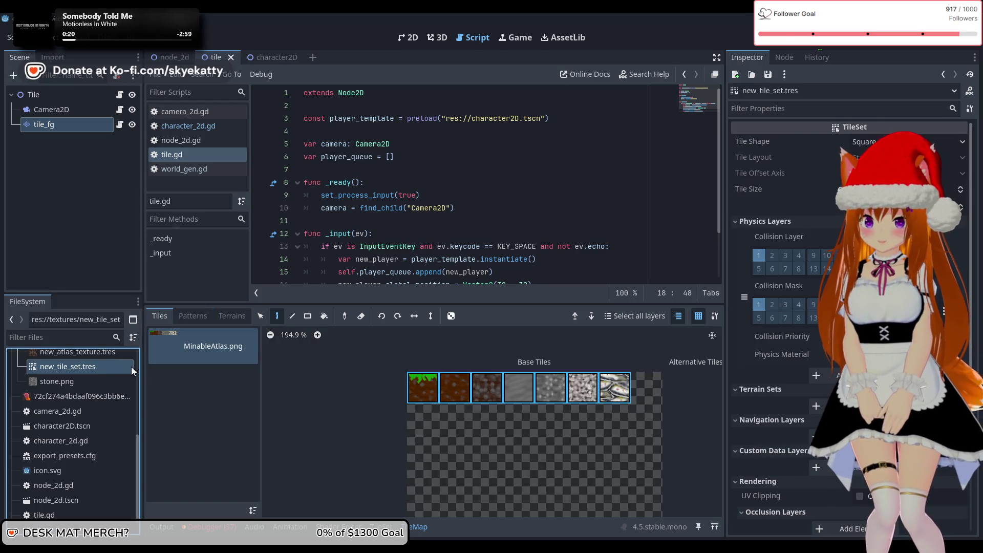
pyautogui.scroll(4, 106, 386)
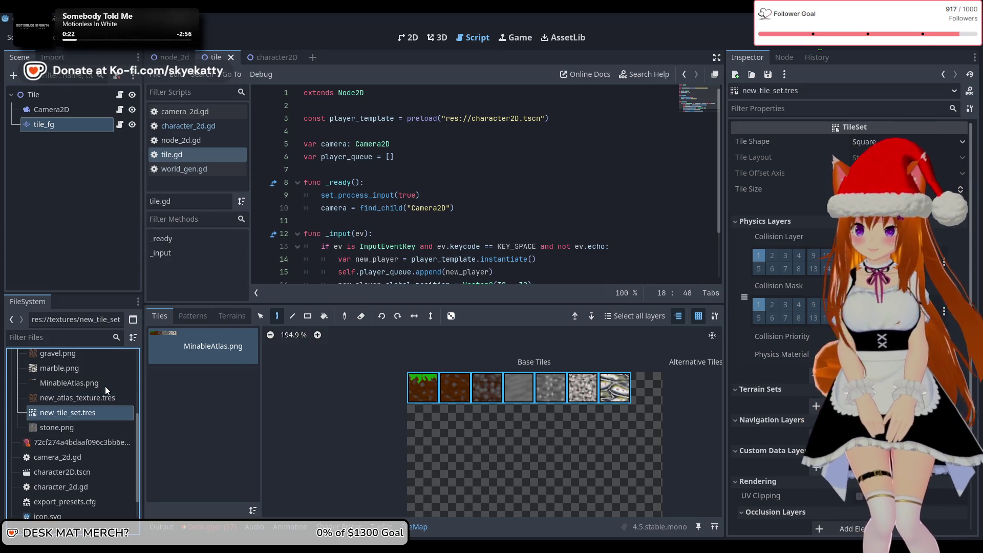
pyautogui.scroll(3, 87, 435)
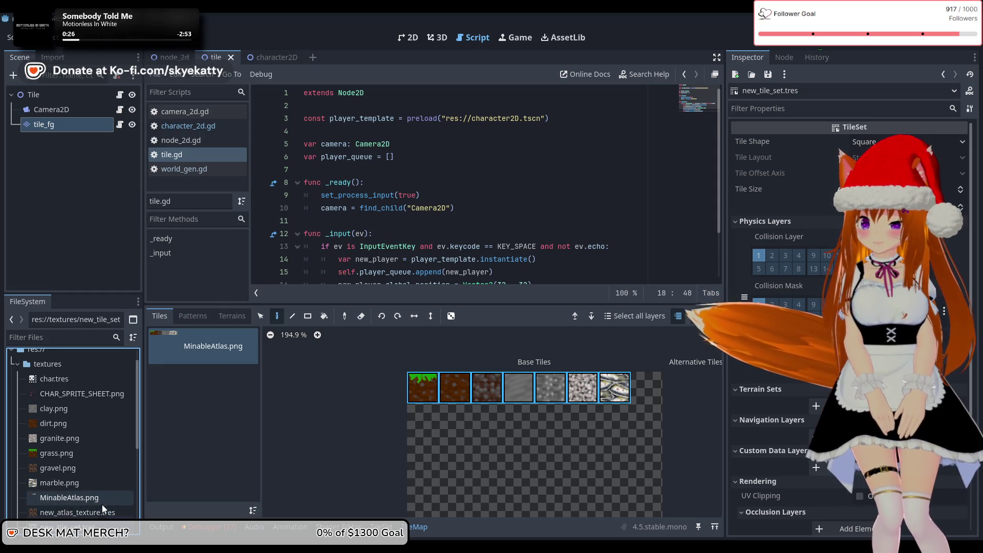
pyautogui.scroll(-3, 121, 480)
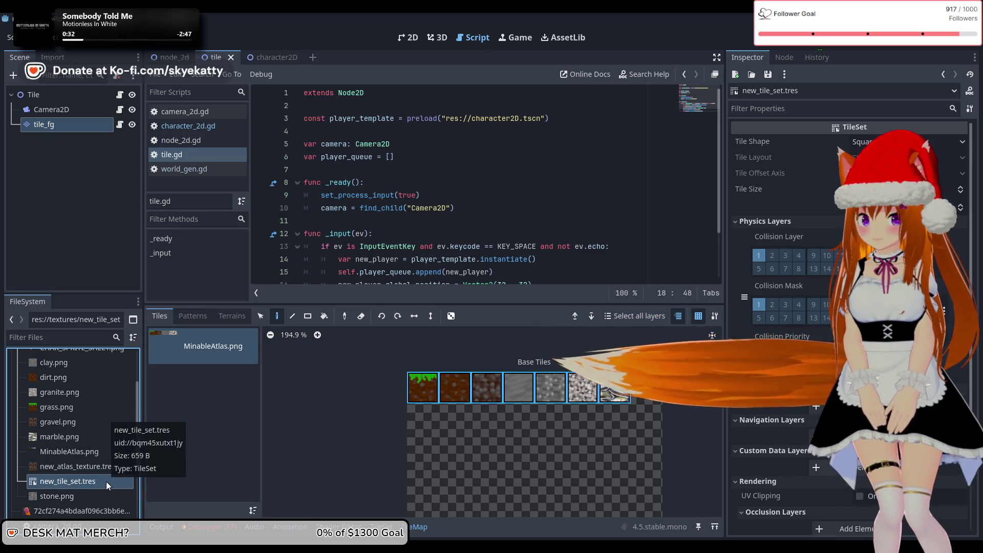
pyautogui.click(65, 131)
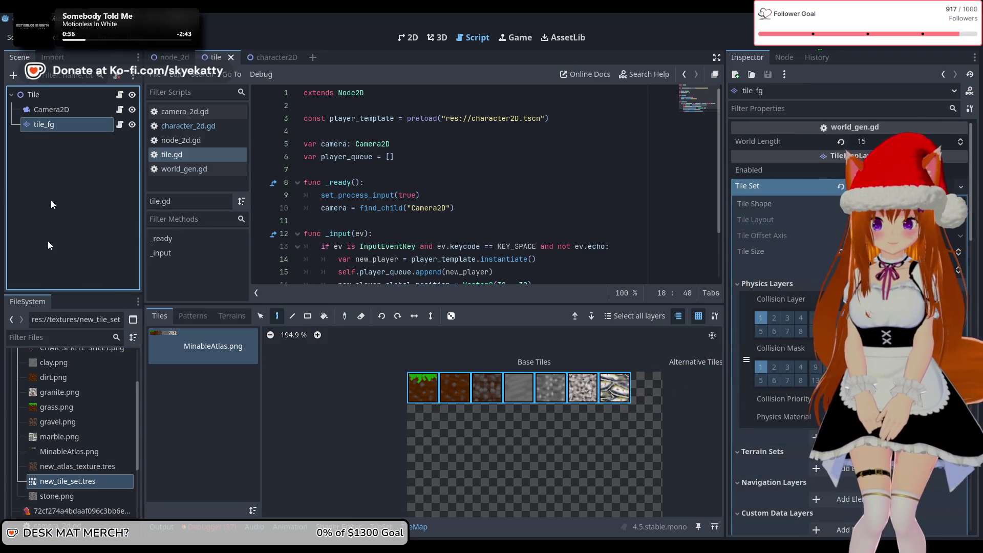
# In new_tile_set.tres Physics Layers, enable collision layer 2 and disable layer 1
pyautogui.click(48, 482)
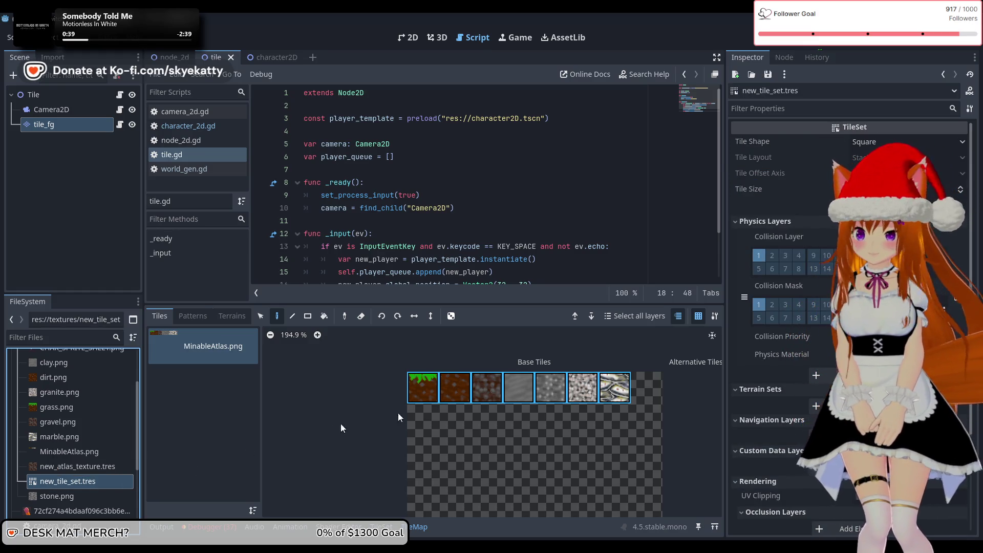
pyautogui.scroll(-3, 801, 379)
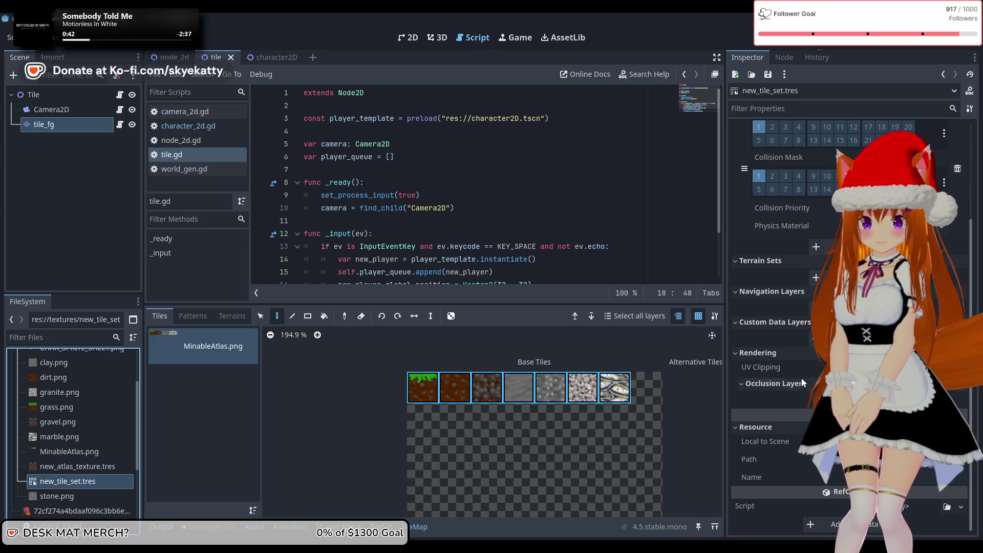
pyautogui.scroll(3, 795, 394)
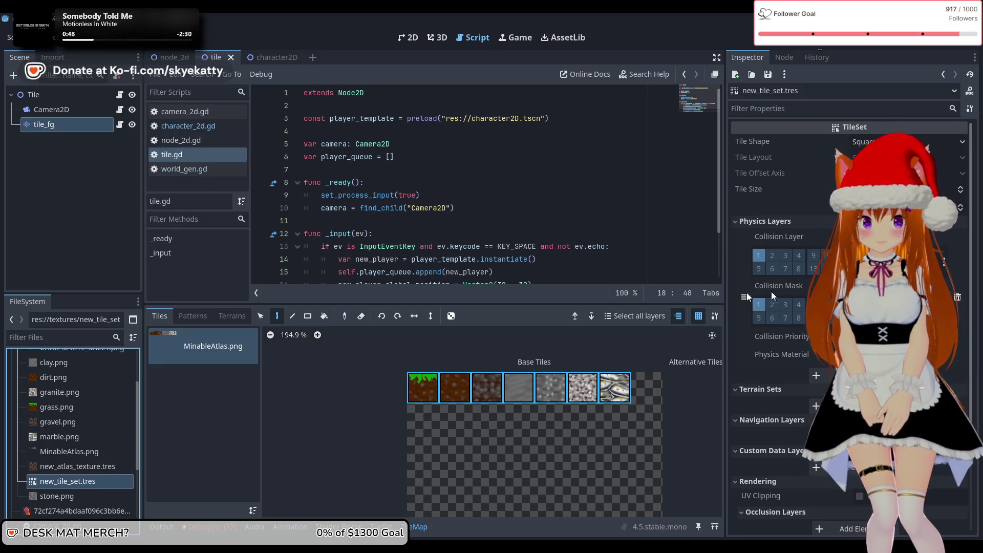
pyautogui.scroll(-1, 779, 295)
pyautogui.scroll(-2, 792, 293)
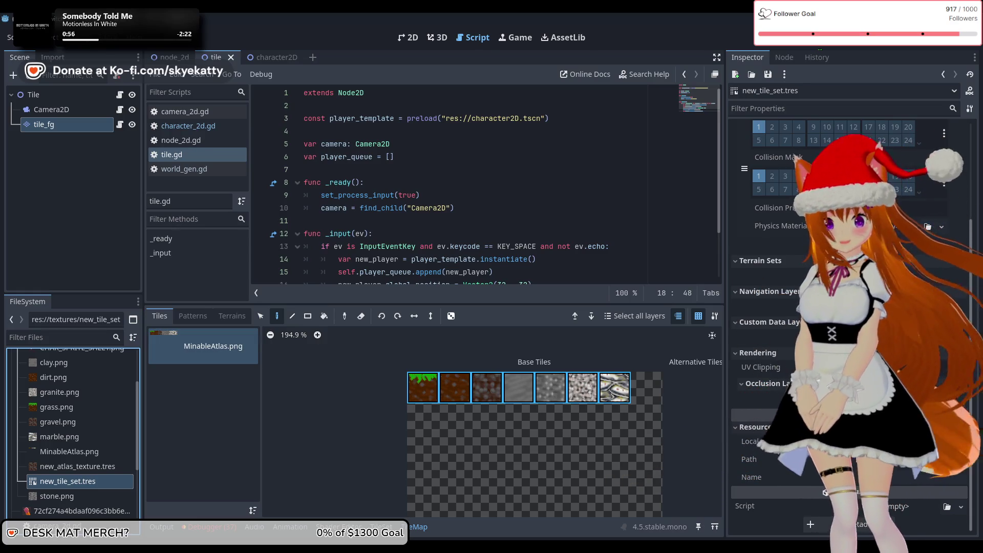
pyautogui.scroll(3, 810, 218)
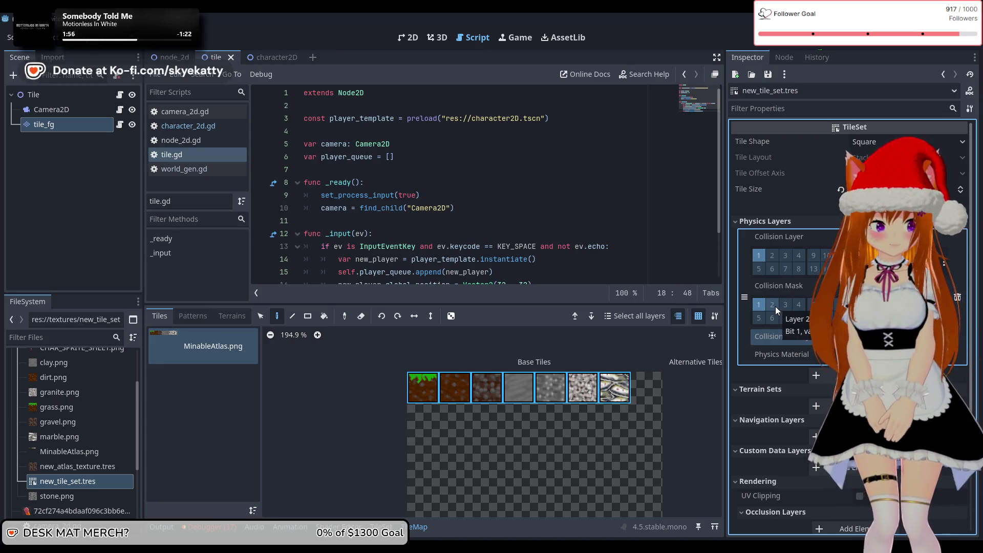
pyautogui.click(772, 255)
pyautogui.click(764, 260)
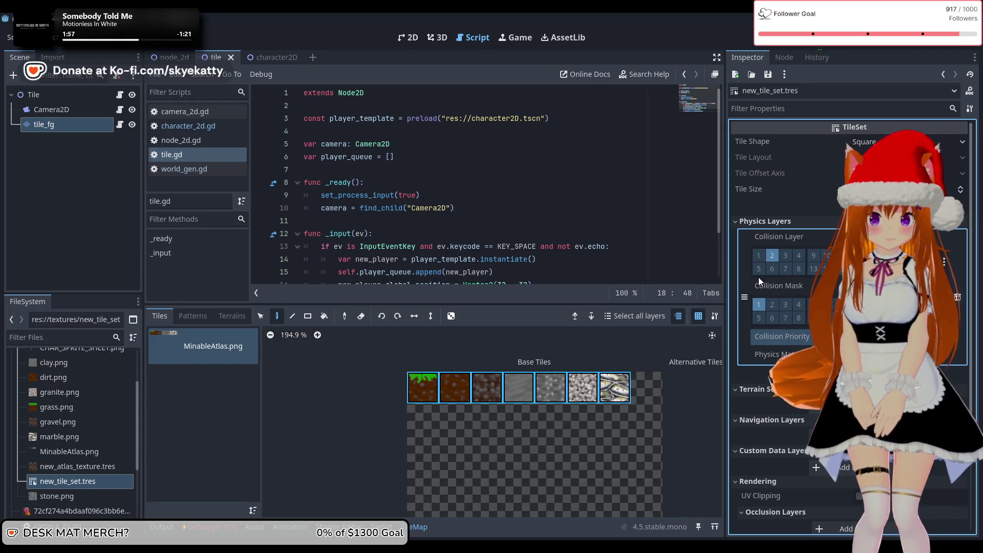